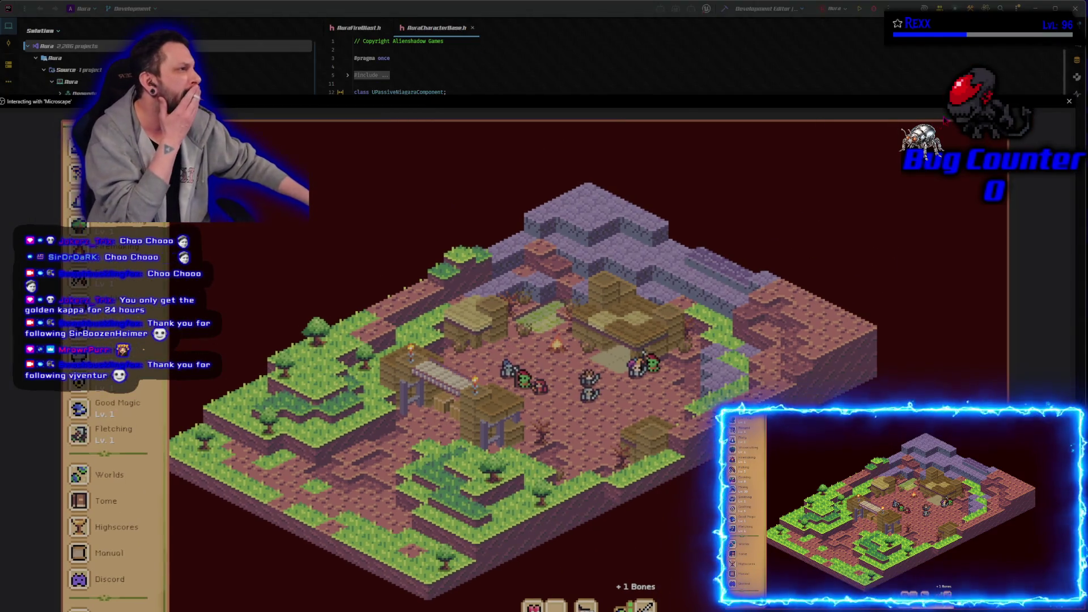
# - Switch from the Microscape game back to AuraCharacterBase.h in Rider
pyautogui.hotkey('alt', 'Tab')
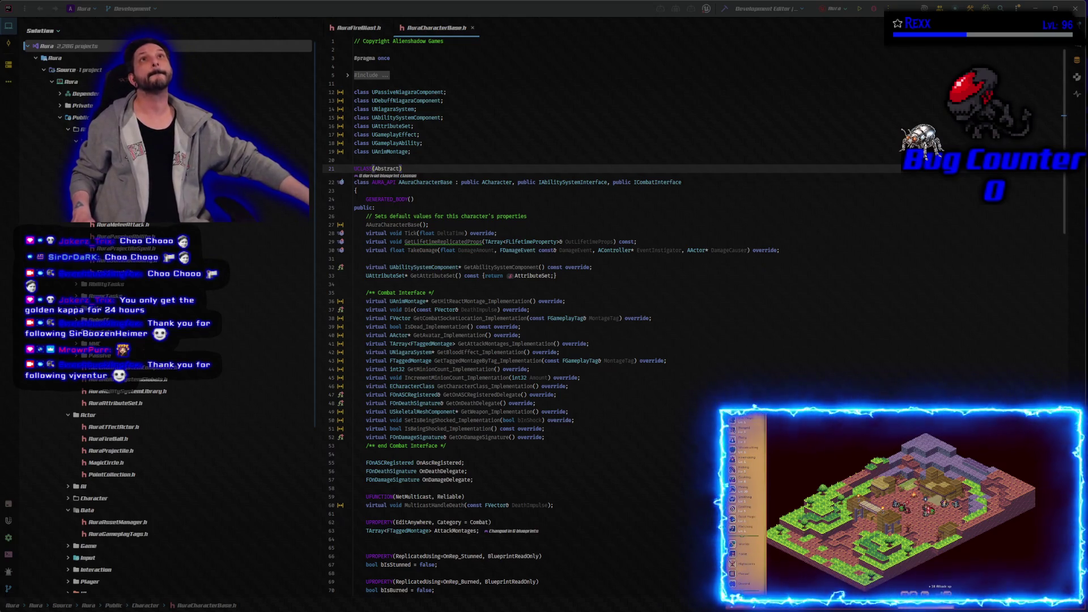
# - Build the Aura project from Rider's toolbar so Unreal Editor launches
pyautogui.click(873, 8)
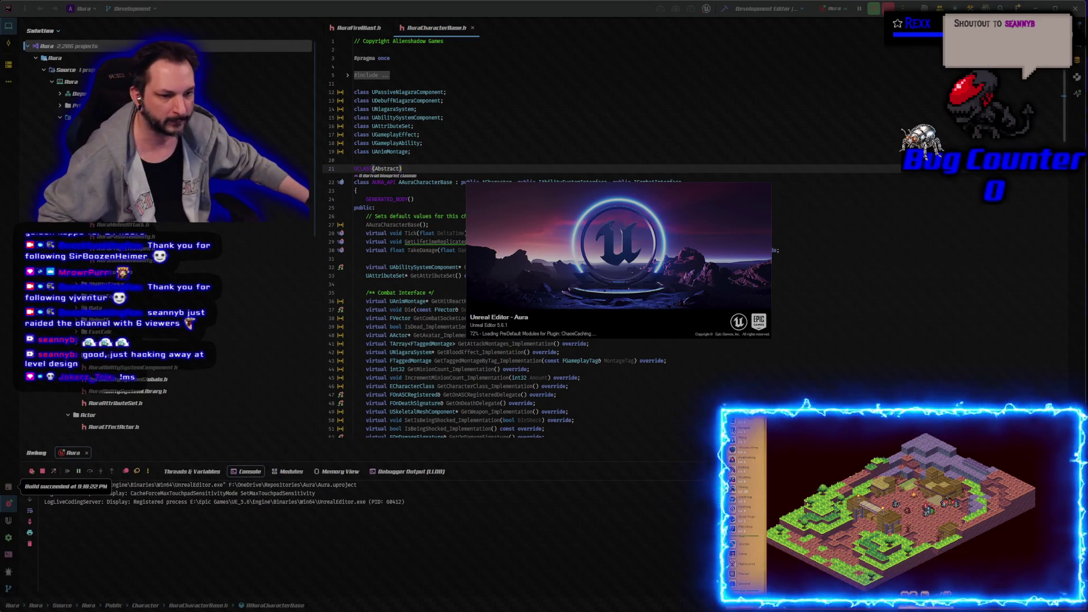
pyautogui.moveTo(617, 268); pyautogui.dragTo(711, 294)
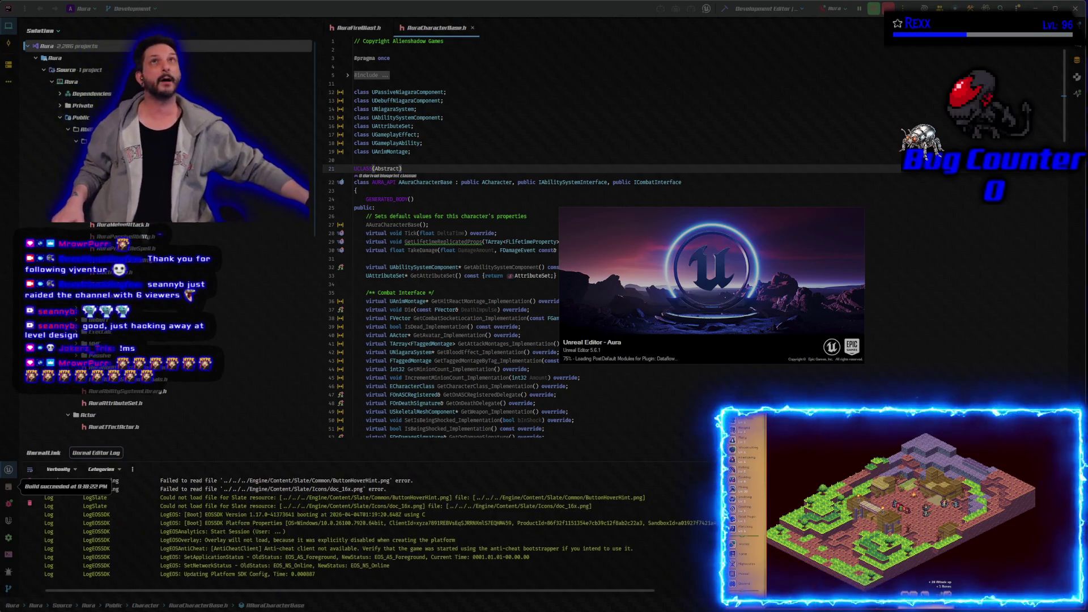
pyautogui.moveTo(485, 0); pyautogui.dragTo(485, 76)
pyautogui.hotkey('alt', 'Tab')
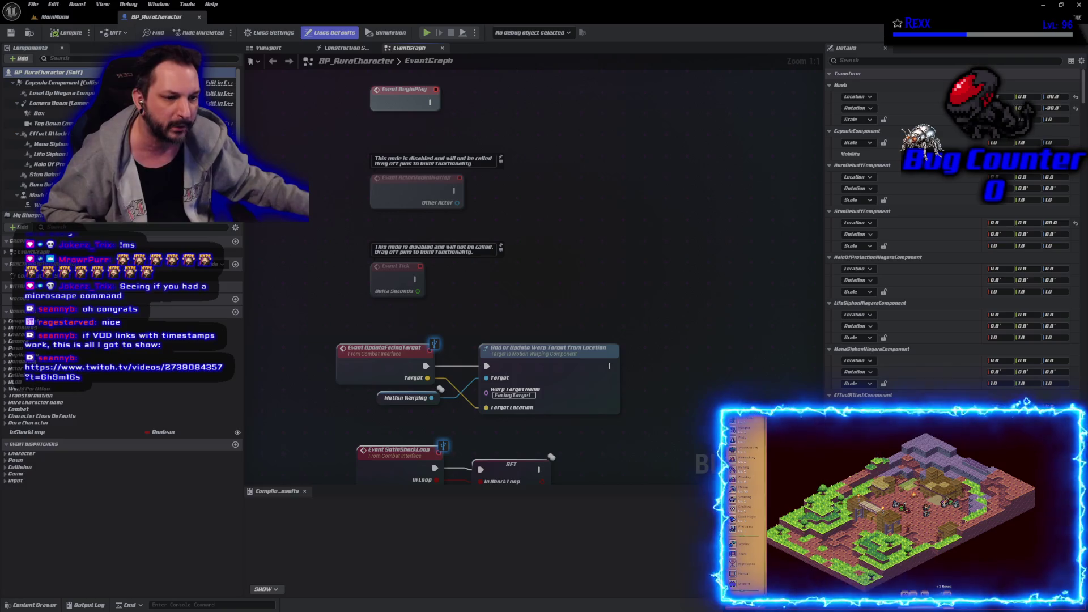
# - Open the shared LD 1-07 VOD, rewind it to the start in fullscreen, then exit fullscreen
pyautogui.hotkey('alt', 'Tab')
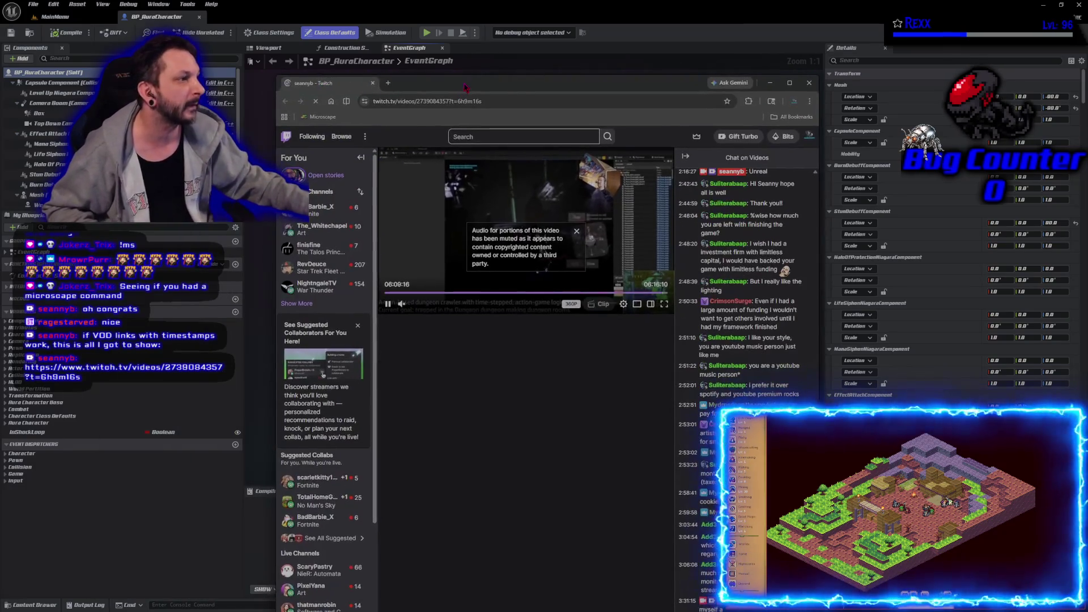
pyautogui.press('super+Up')
pyautogui.press('f')
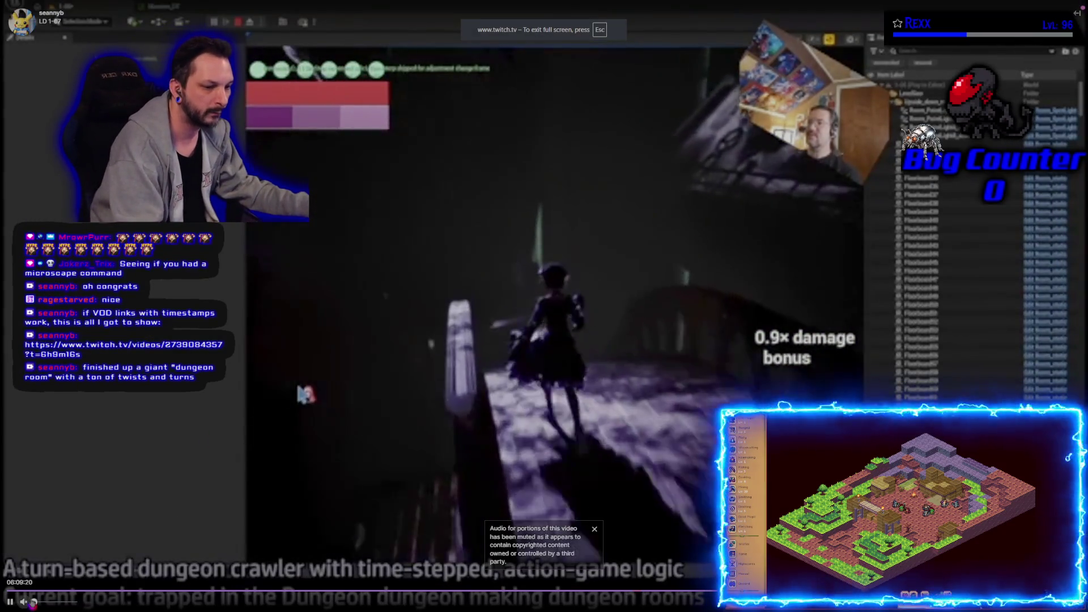
pyautogui.click(17, 590)
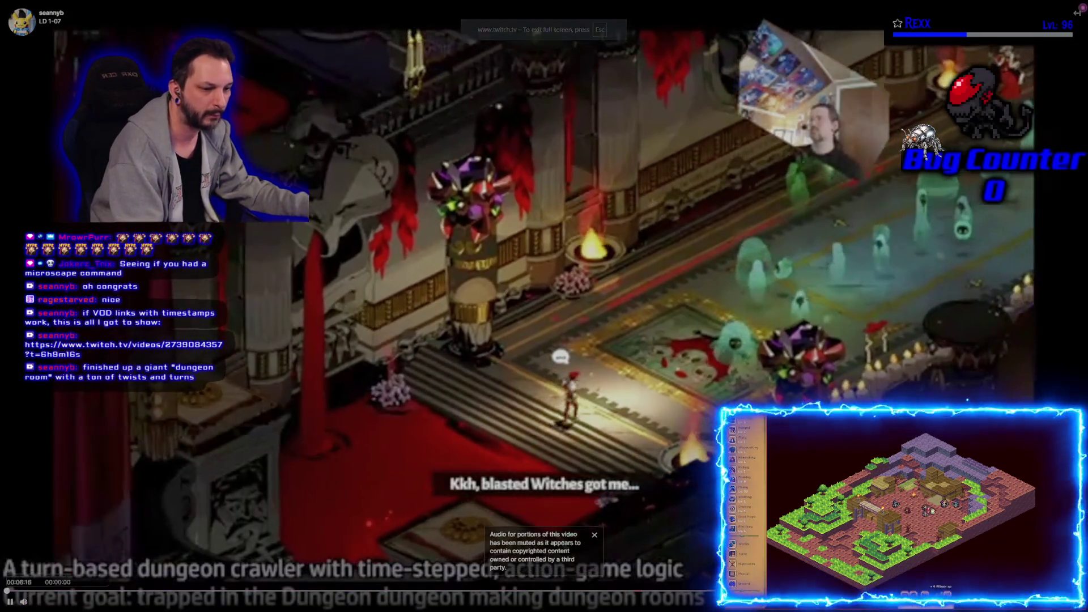
pyautogui.click(5, 590)
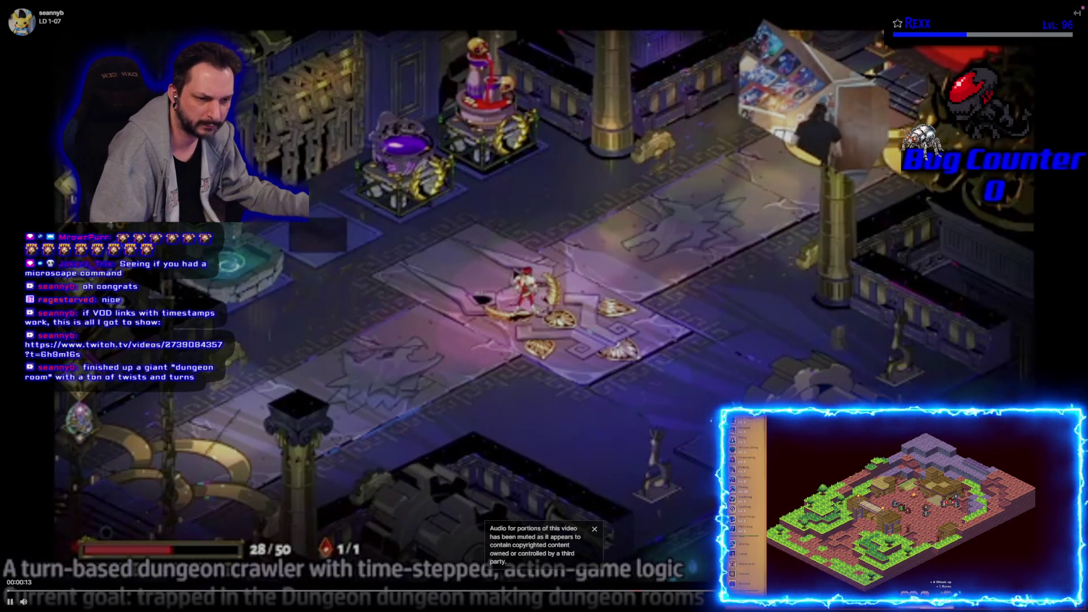
pyautogui.press('Escape')
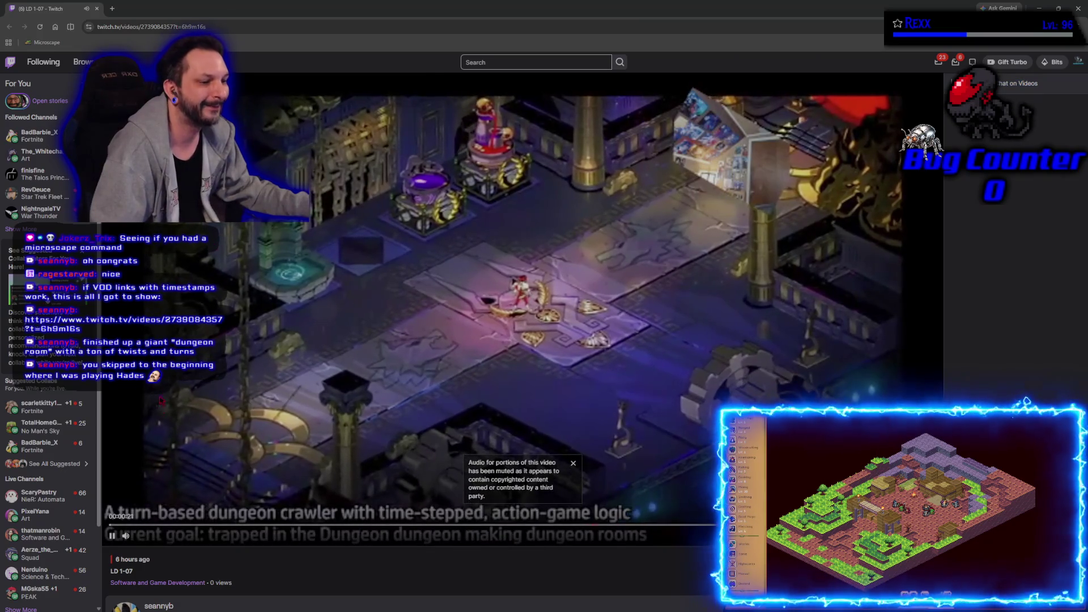
pyautogui.click(111, 535)
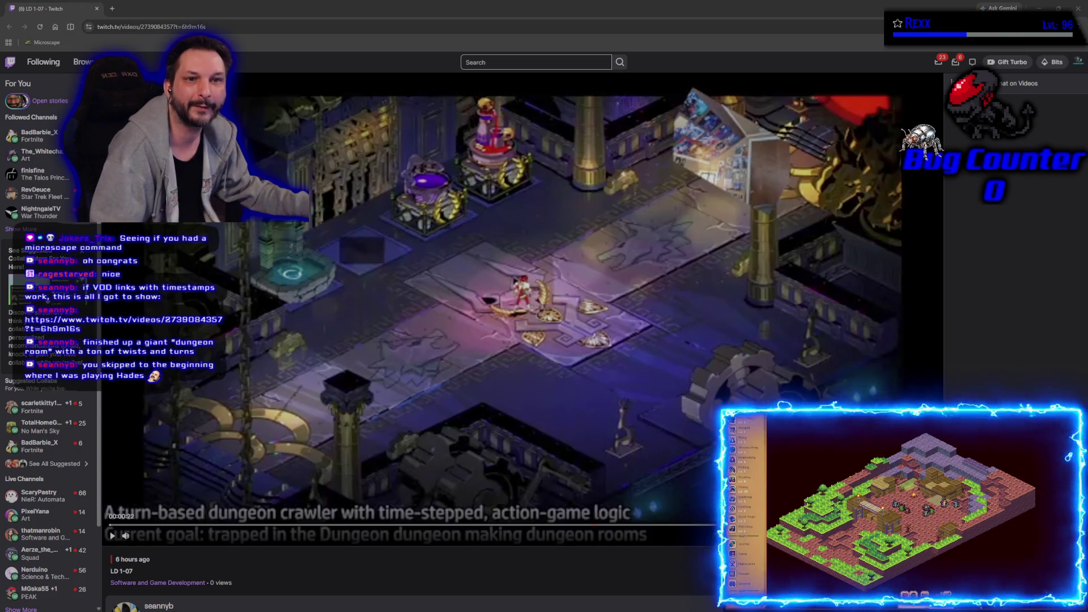
pyautogui.press('F5')
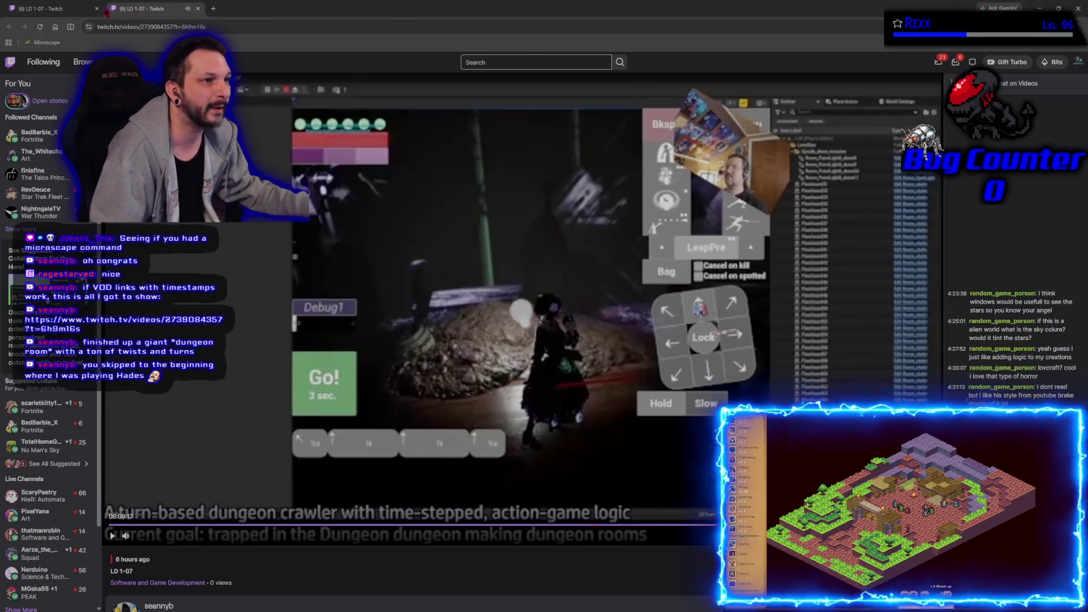
pyautogui.click(97, 8)
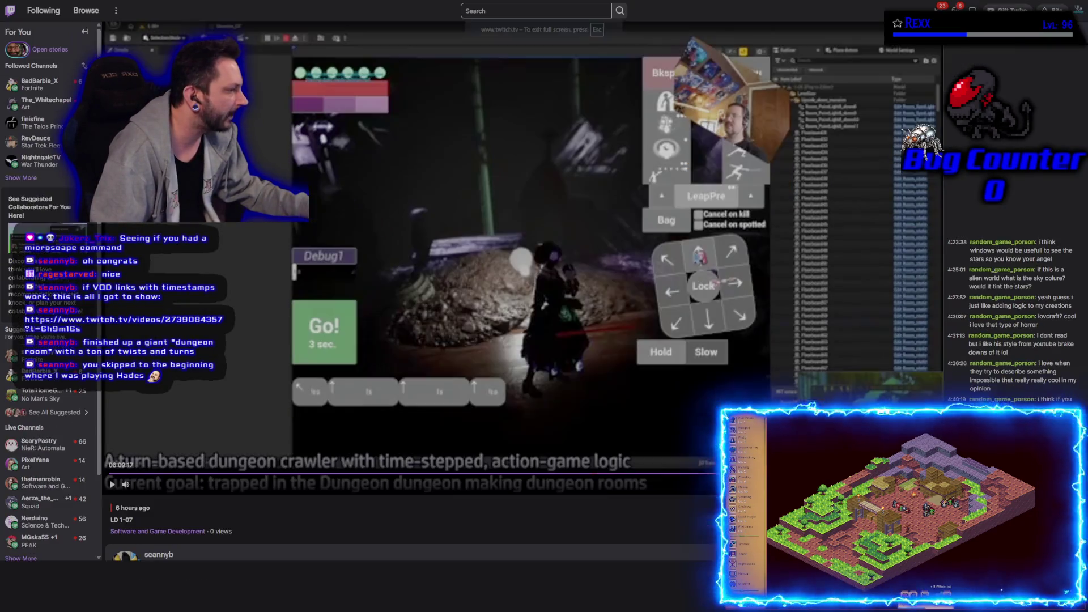
pyautogui.doubleClick(680, 379)
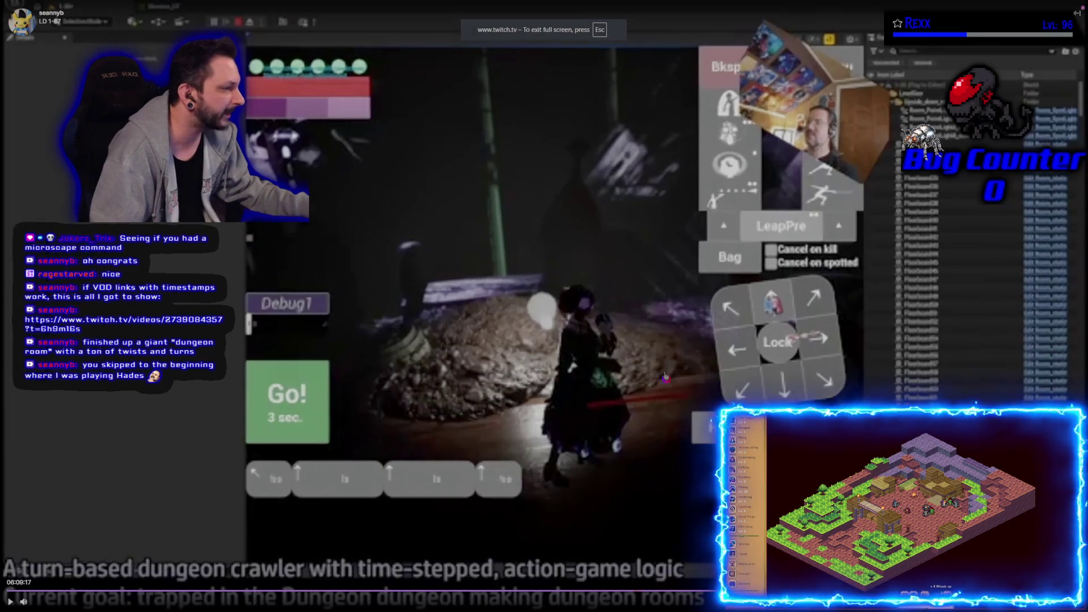
pyautogui.click(353, 219)
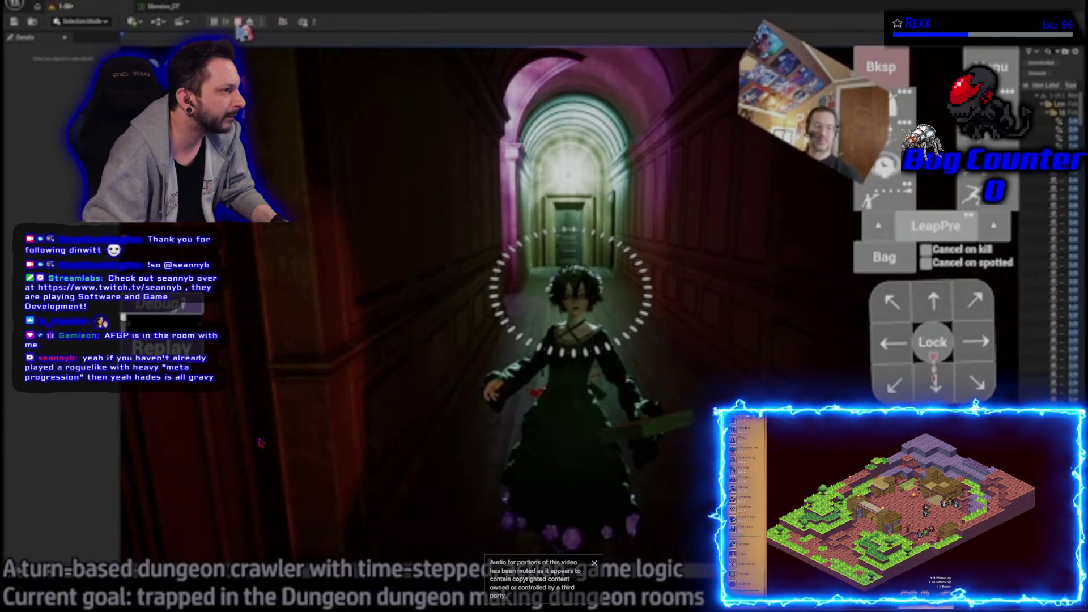
pyautogui.press('Escape')
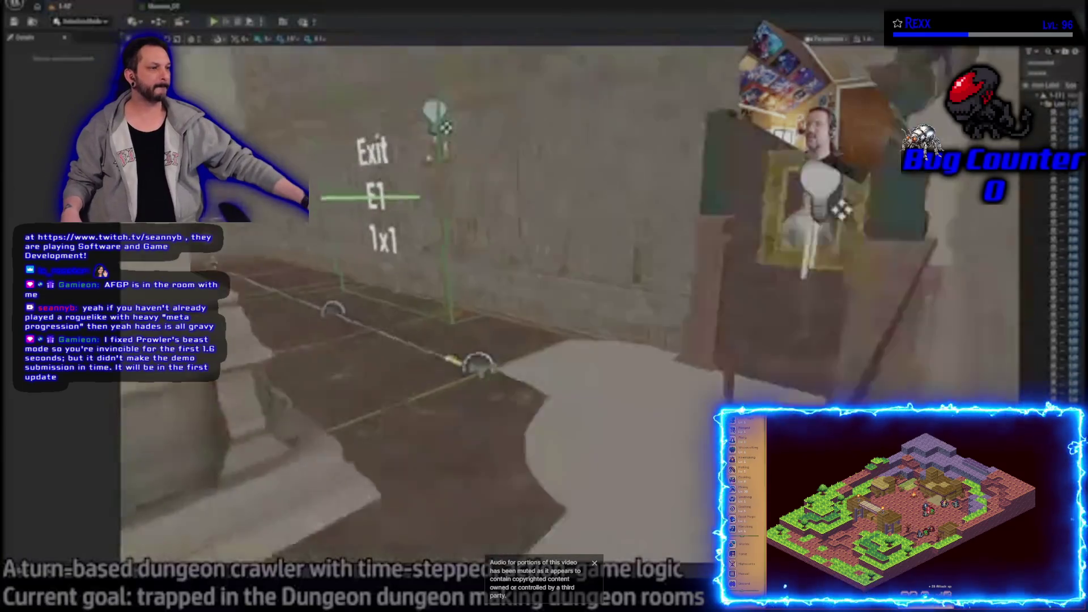
pyautogui.moveTo(291, 378)
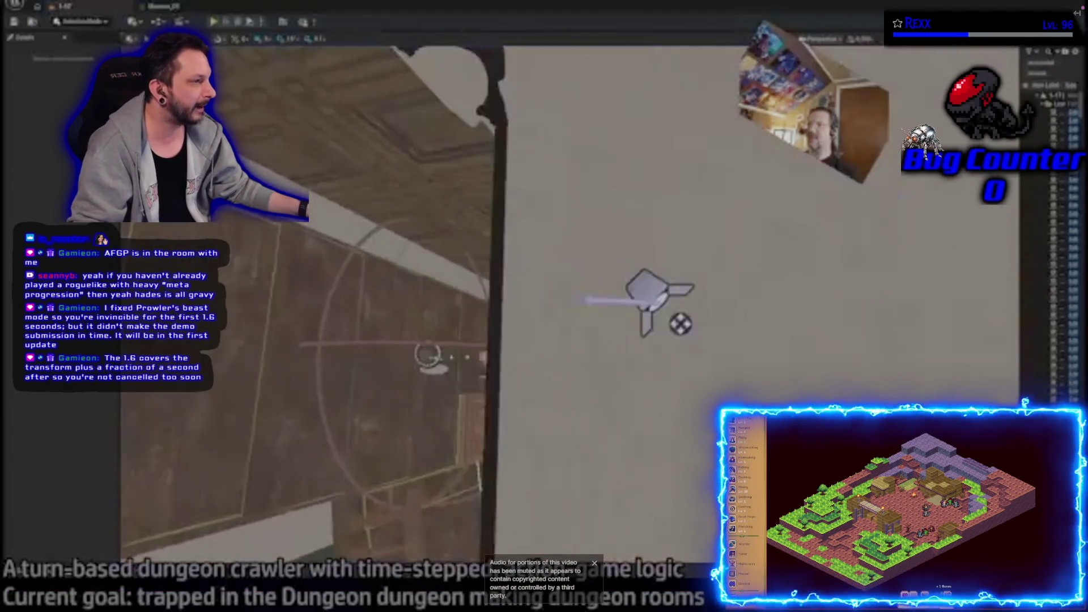
pyautogui.moveTo(158, 440)
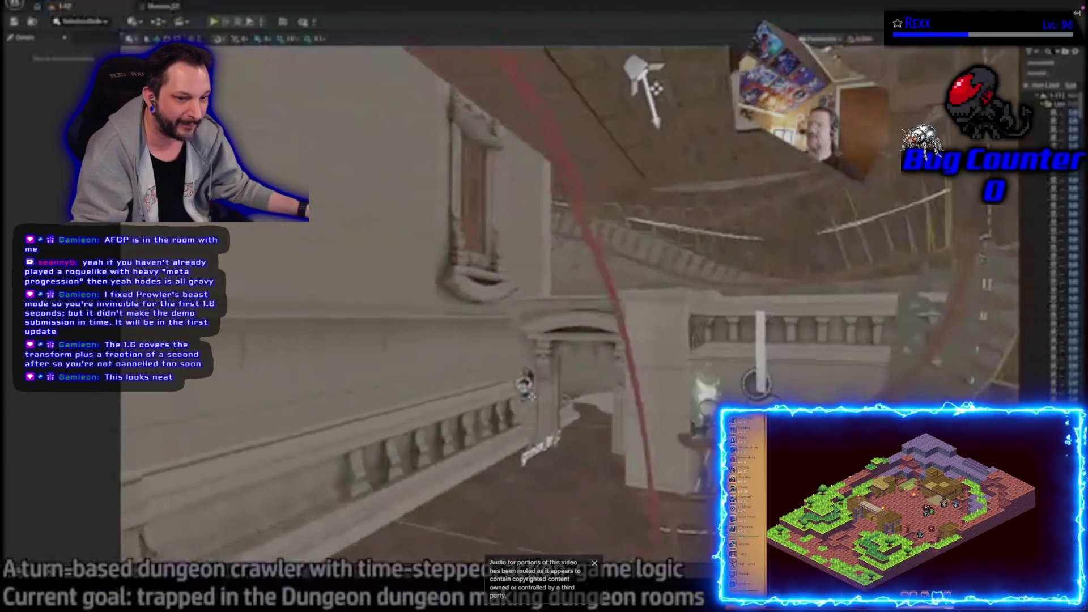
pyautogui.moveTo(260, 475)
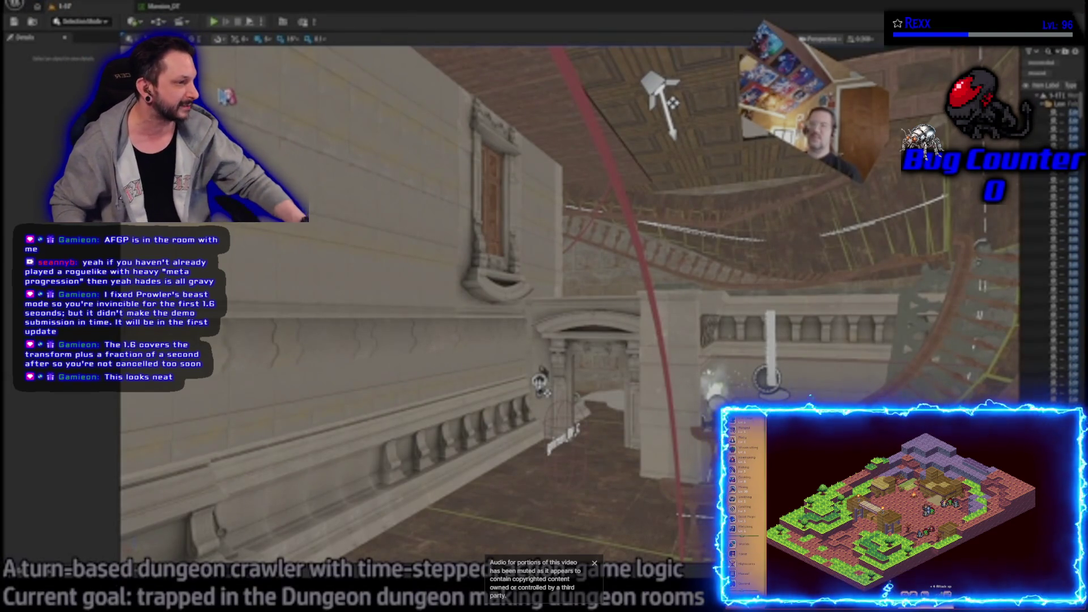
pyautogui.moveTo(139, 465)
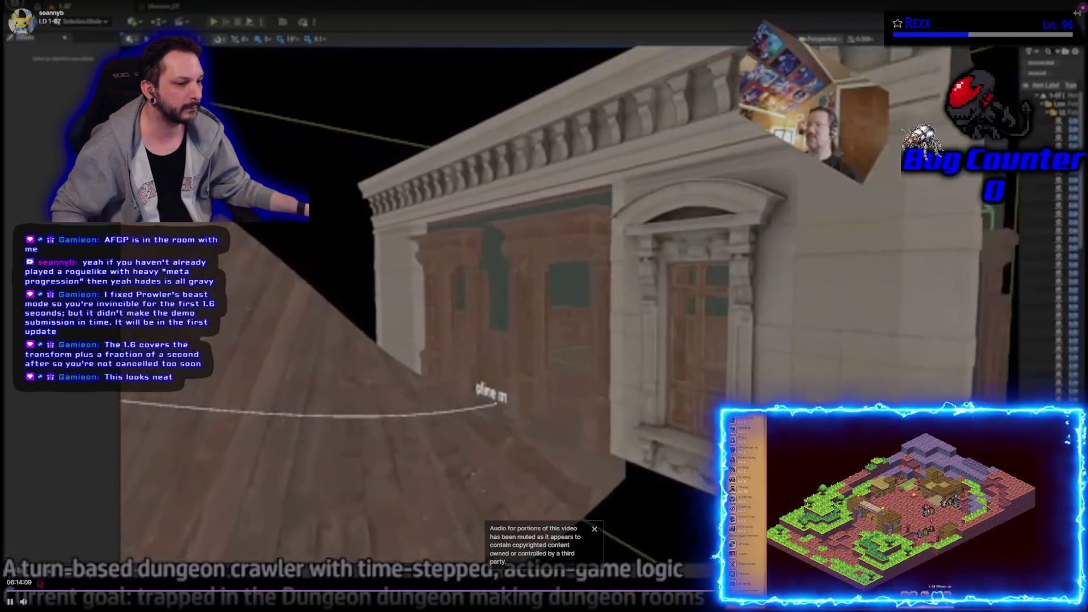
# - Pause the LD 1-07 VOD around 6:14:48 and return to the regular video page
pyautogui.click(10, 602)
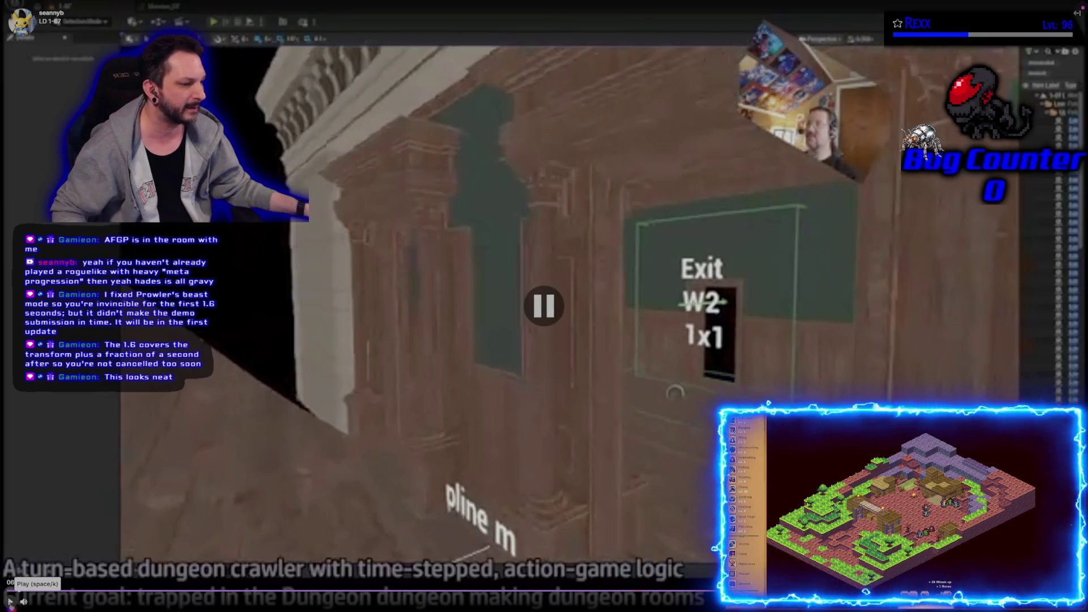
pyautogui.click(10, 602)
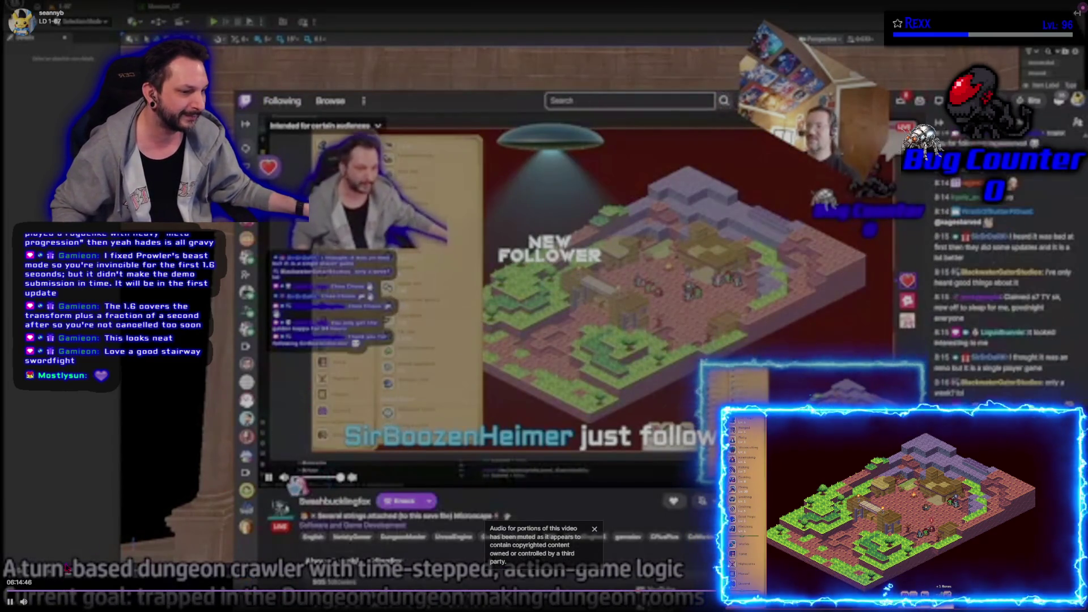
pyautogui.click(10, 601)
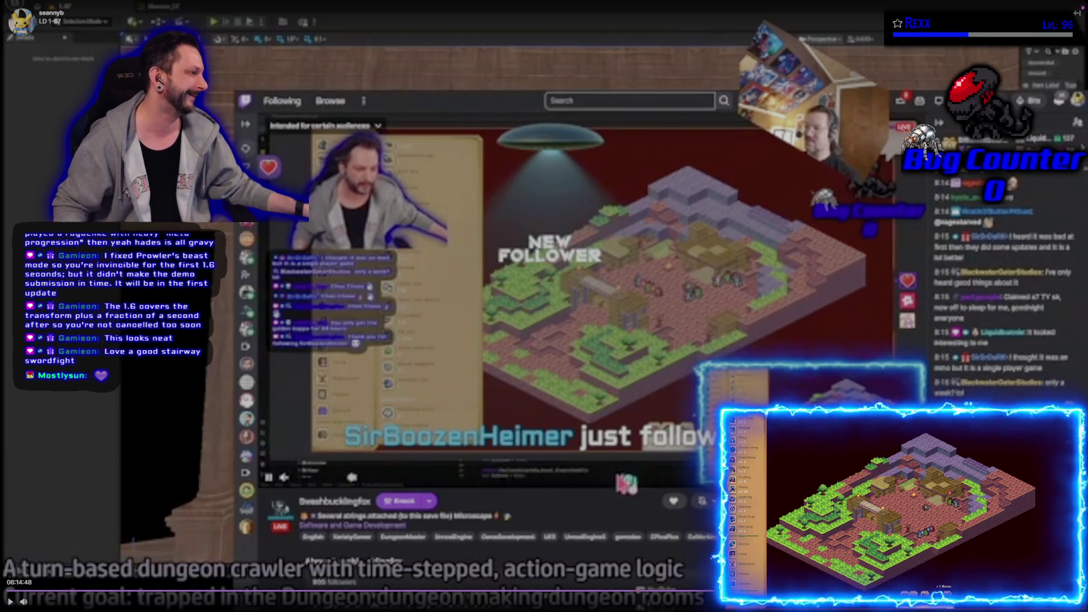
pyautogui.press('Escape')
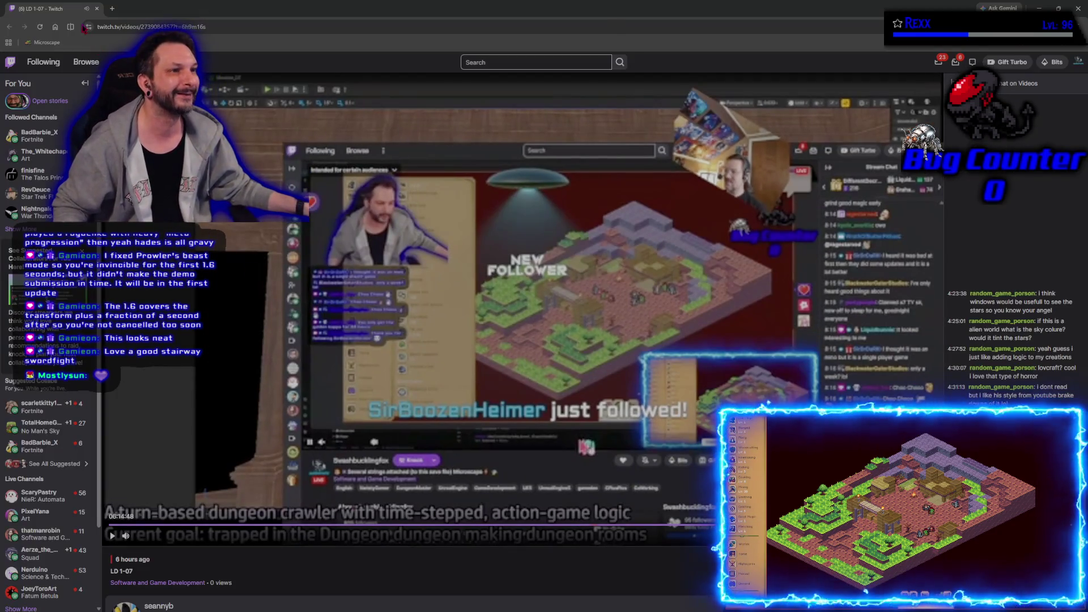
# - Pan the Blueprint event graph to its overlap nodes, then bring Microscape to the front
pyautogui.hotkey('alt', 'Tab')
pyautogui.moveTo(669, 391); pyautogui.dragTo(577, 222)
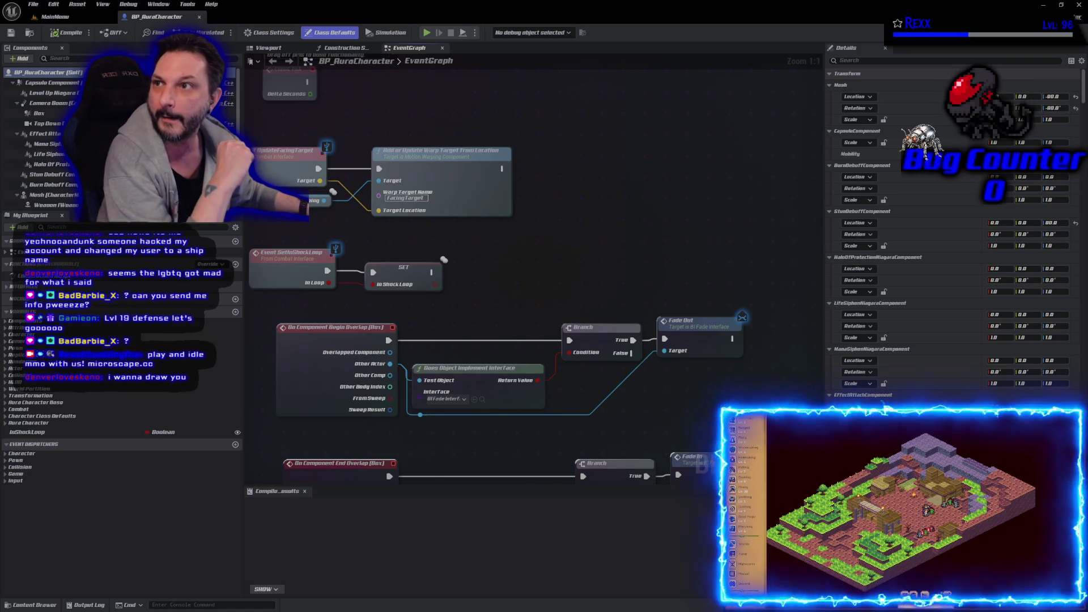
pyautogui.hotkey('alt', 'Tab')
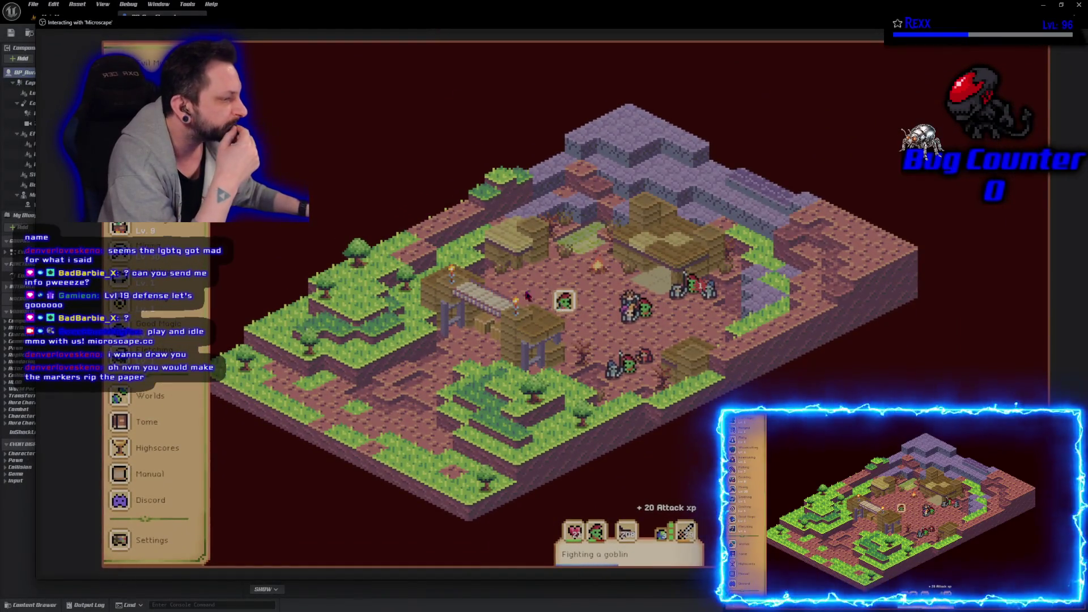
# - Open the Attack skill's Guidebook and show its Activity & Loot panel
pyautogui.scroll(-1, 153, 453)
pyautogui.scroll(5, 186, 309)
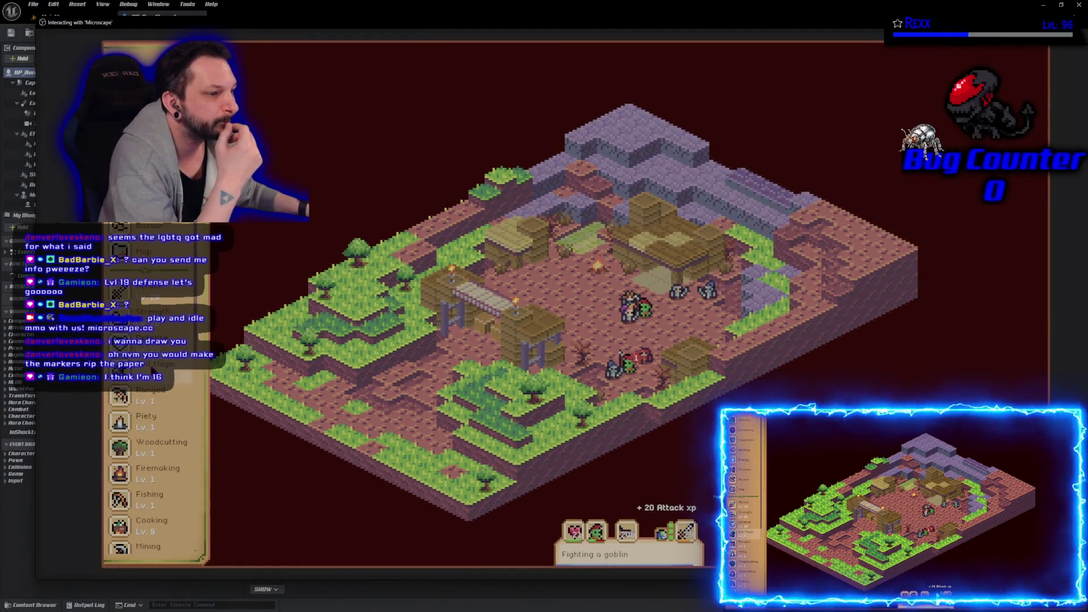
pyautogui.scroll(-2, 182, 303)
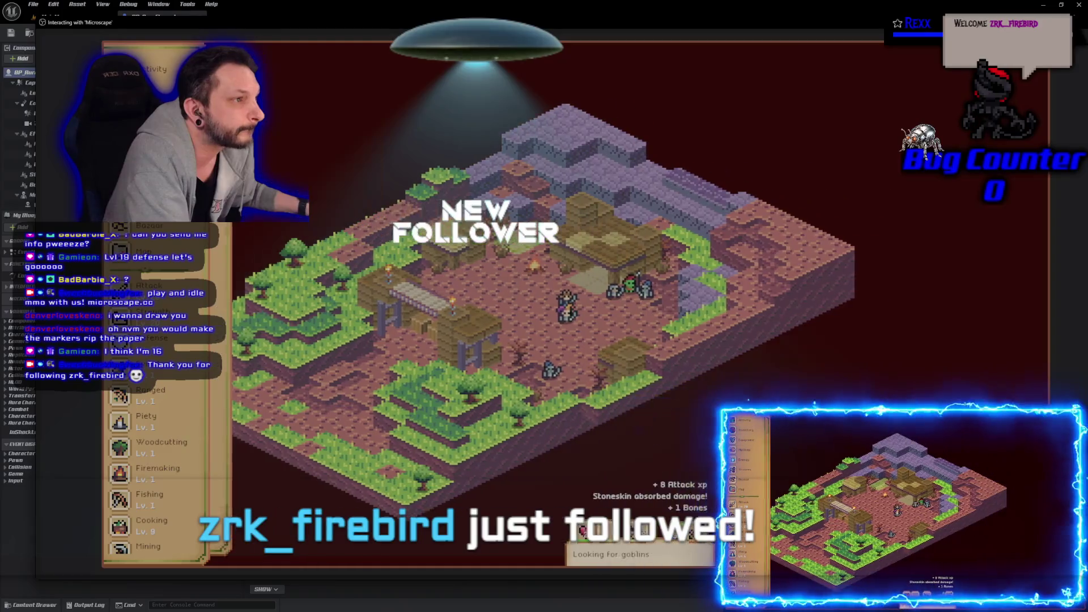
pyautogui.scroll(-2, 165, 407)
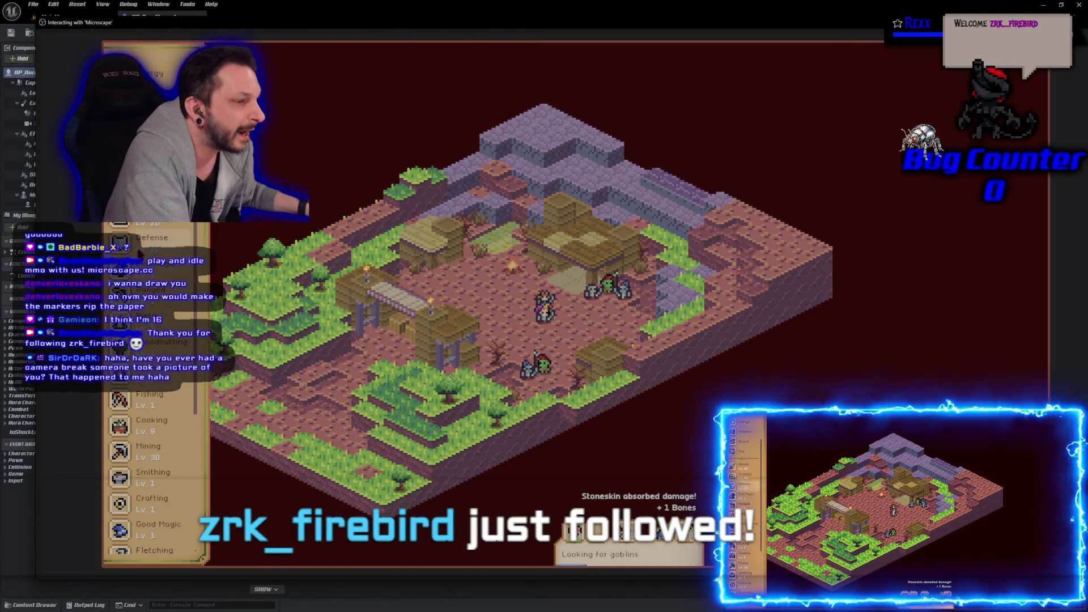
pyautogui.click(164, 407)
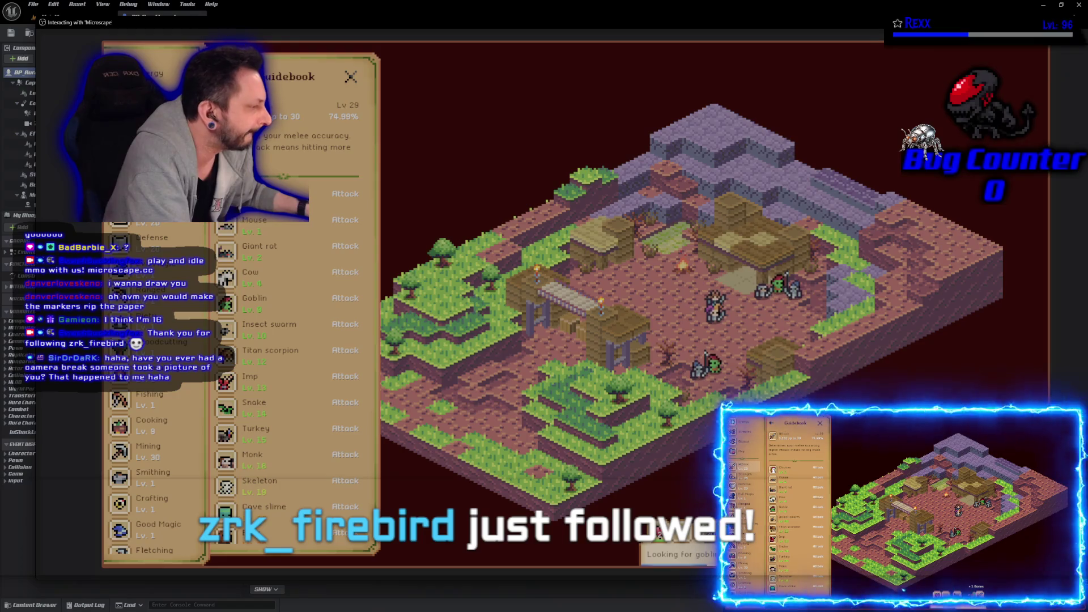
pyautogui.scroll(3, 153, 397)
pyautogui.click(150, 69)
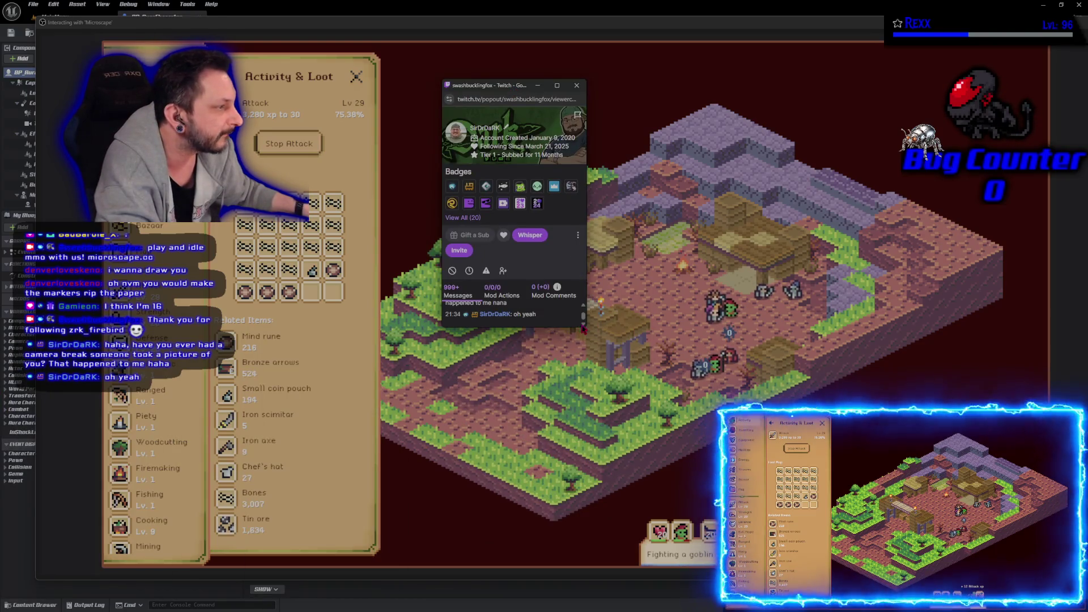
# - Enlarge the Twitch viewer card to reveal the chatter's full chat history
pyautogui.moveTo(579, 330)
pyautogui.mouseDown()
pyautogui.moveTo(826, 475)
pyautogui.moveTo(894, 480)
pyautogui.moveTo(938, 505)
pyautogui.mouseUp()
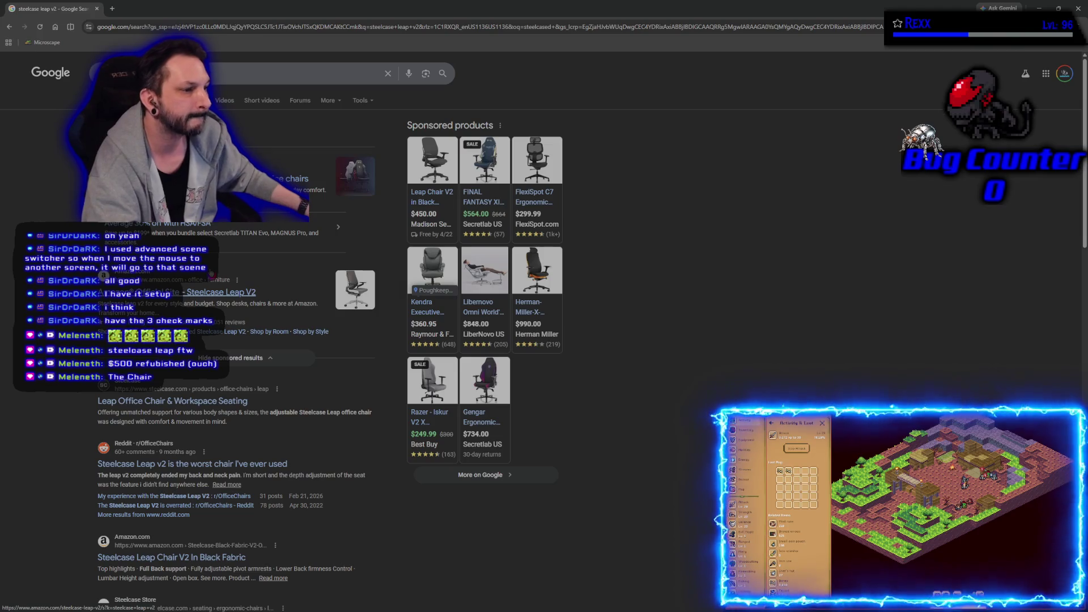
# - Open Amazon's remanufactured Steelcase Leap V2 listing, view its office photo, and go back
pyautogui.click(219, 293)
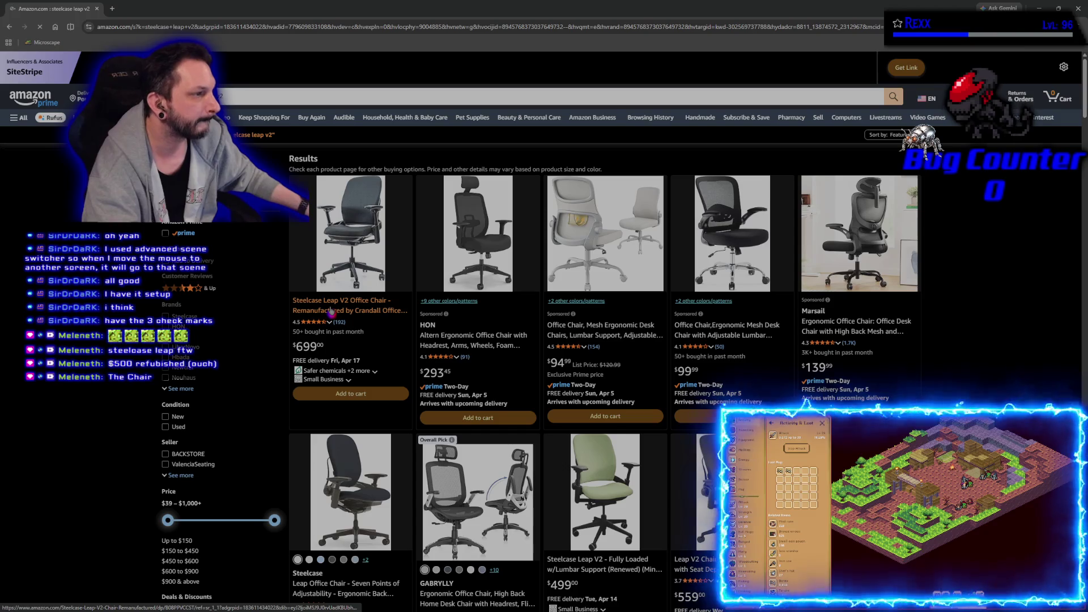
pyautogui.click(332, 311)
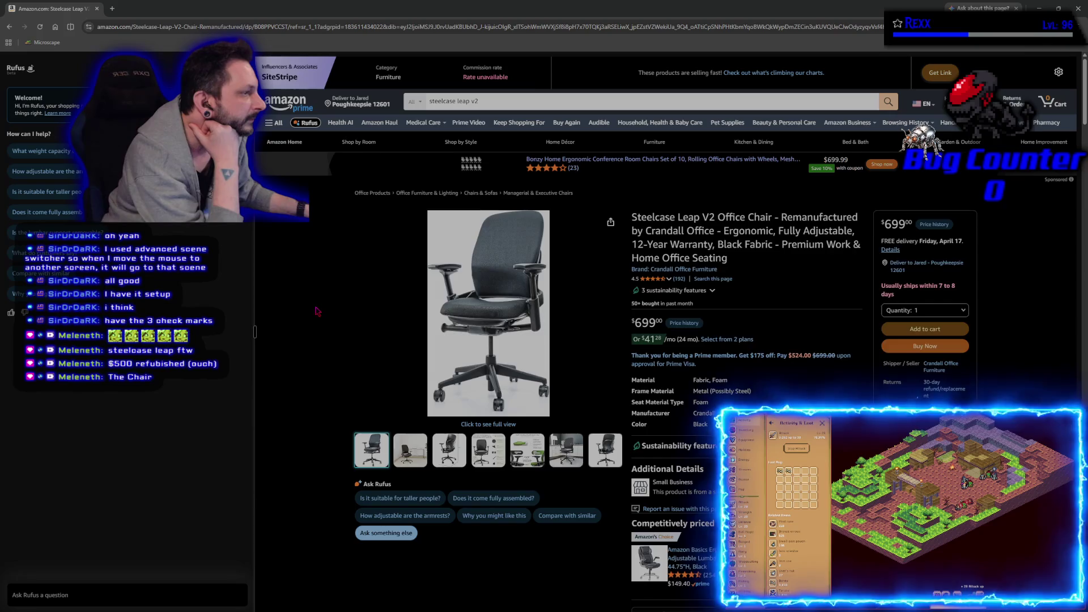
pyautogui.moveTo(501, 266)
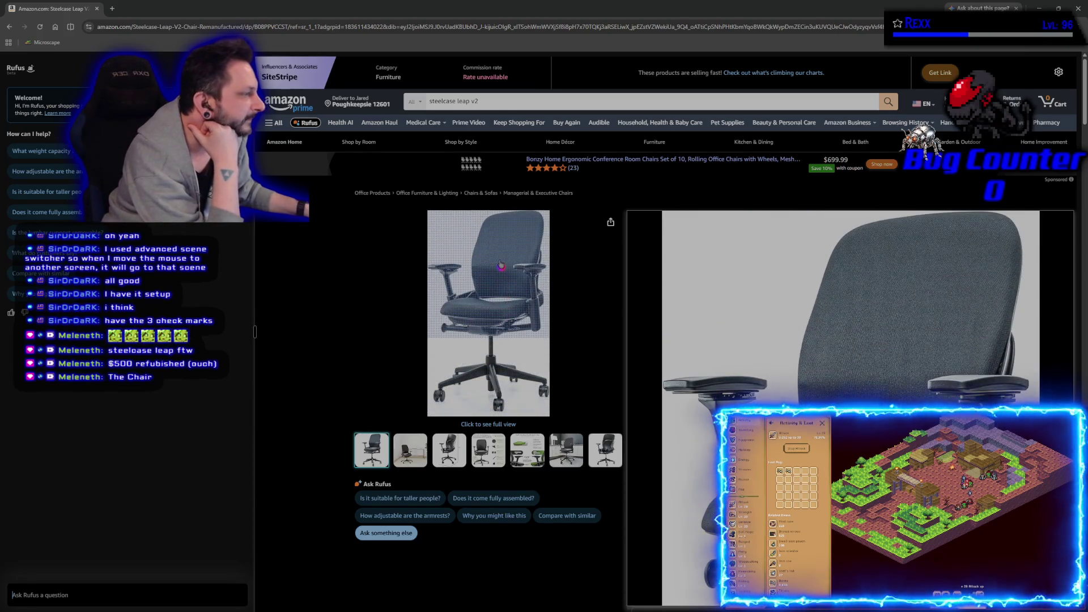
pyautogui.click(416, 445)
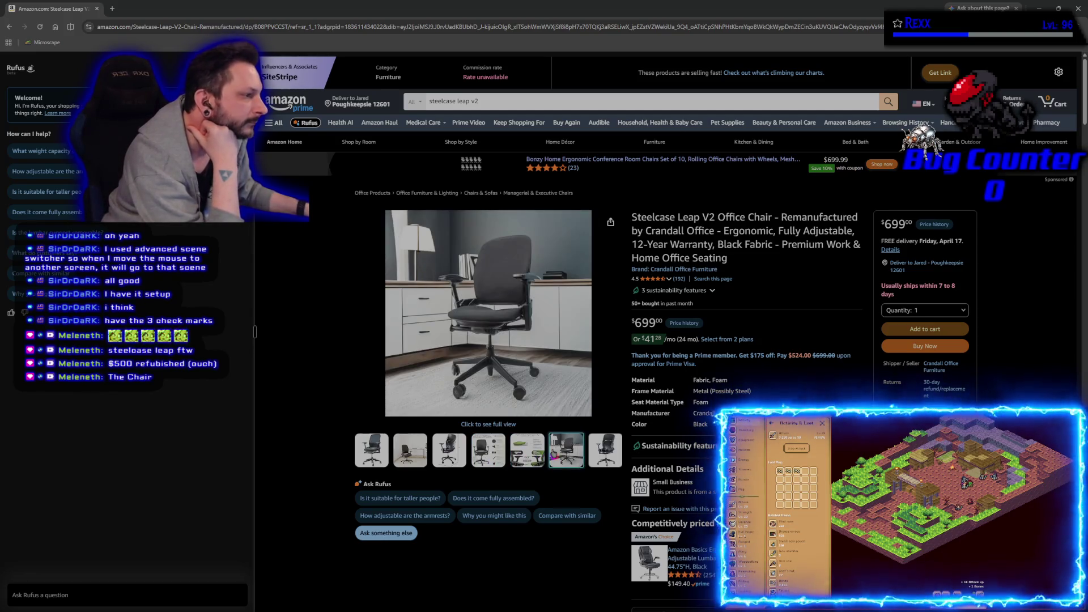
pyautogui.hotkey('alt', 'Left')
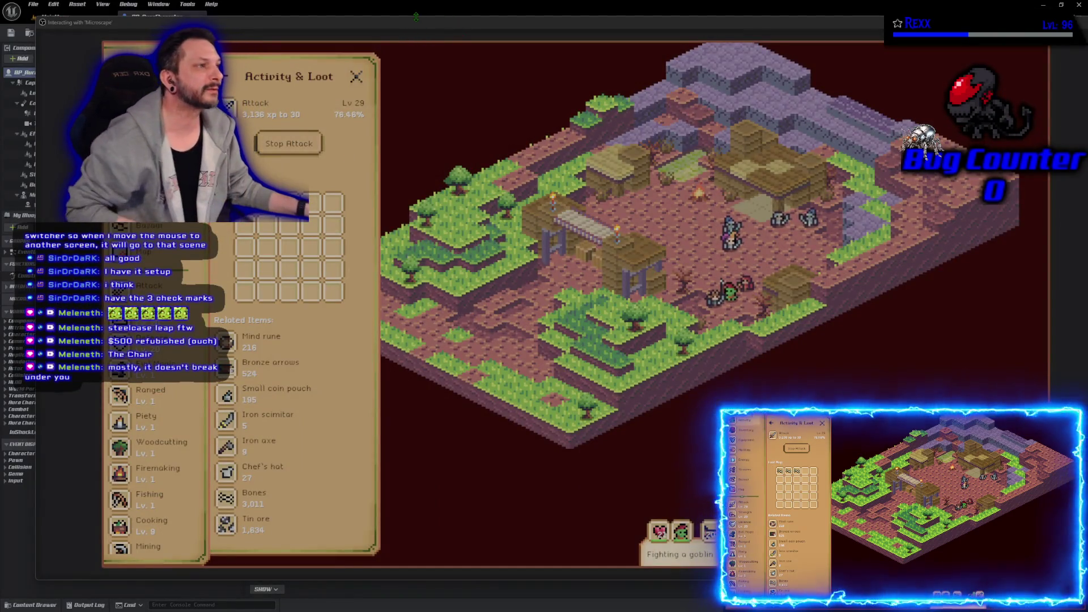
# - Stop the play session, switch to the MainMenu level, and play it in the editor
pyautogui.press('Escape')
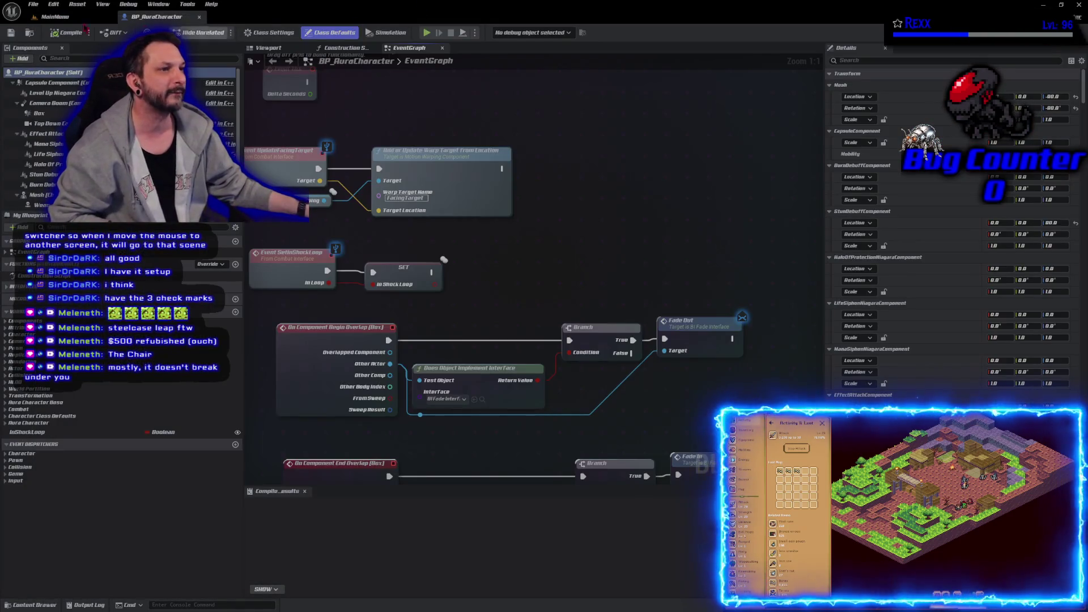
pyautogui.click(57, 17)
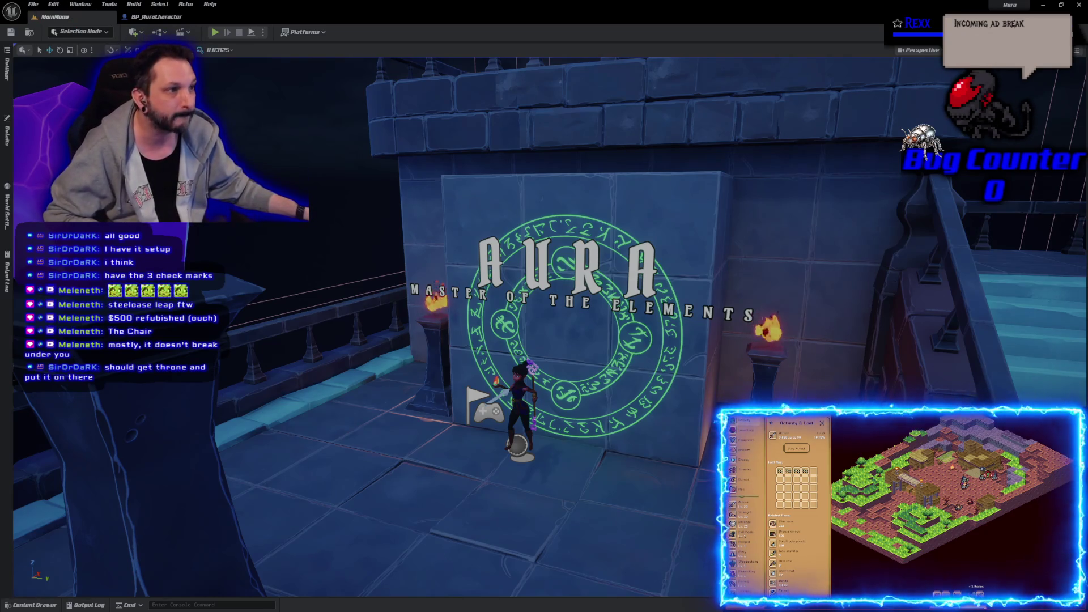
pyautogui.click(216, 33)
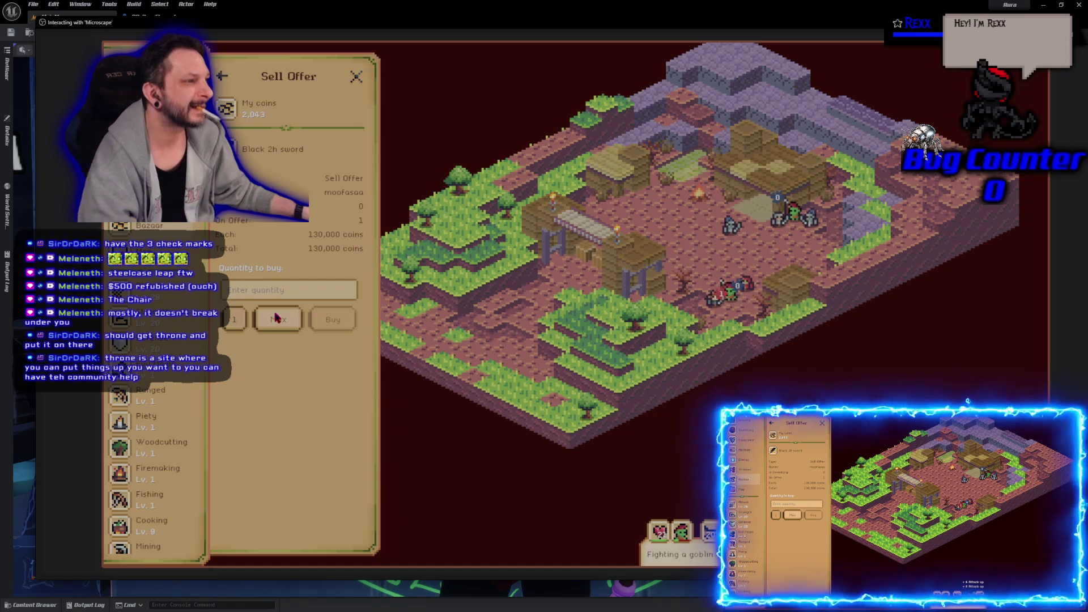
# - Open the Black 2h Sword item details from its Bazaar sell offer
pyautogui.click(255, 154)
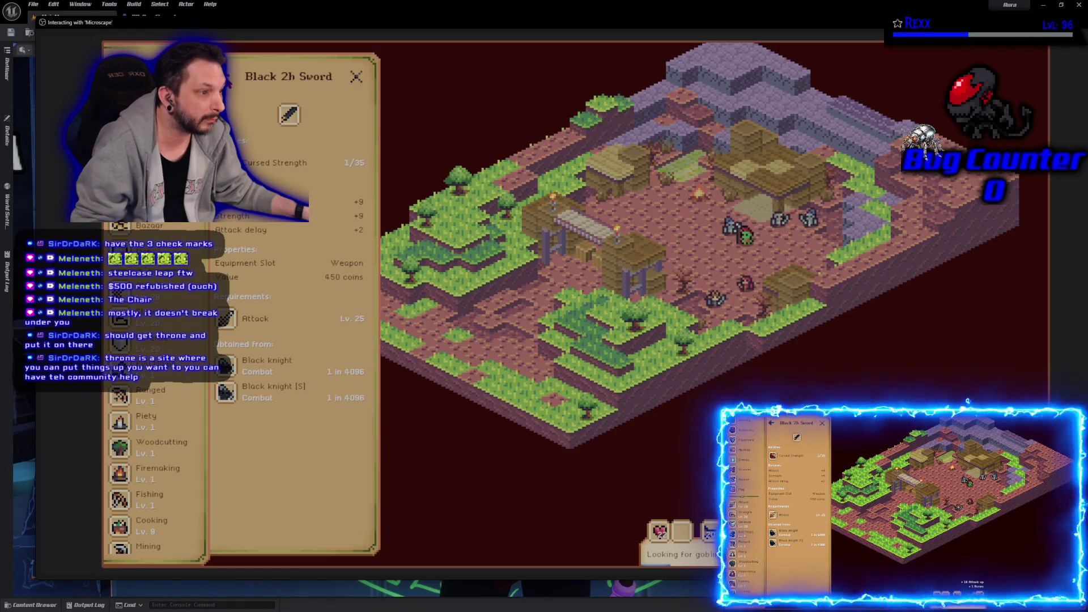
# - Return to the Bazaar listings and briefly check the character's equipment screen
pyautogui.click(227, 76)
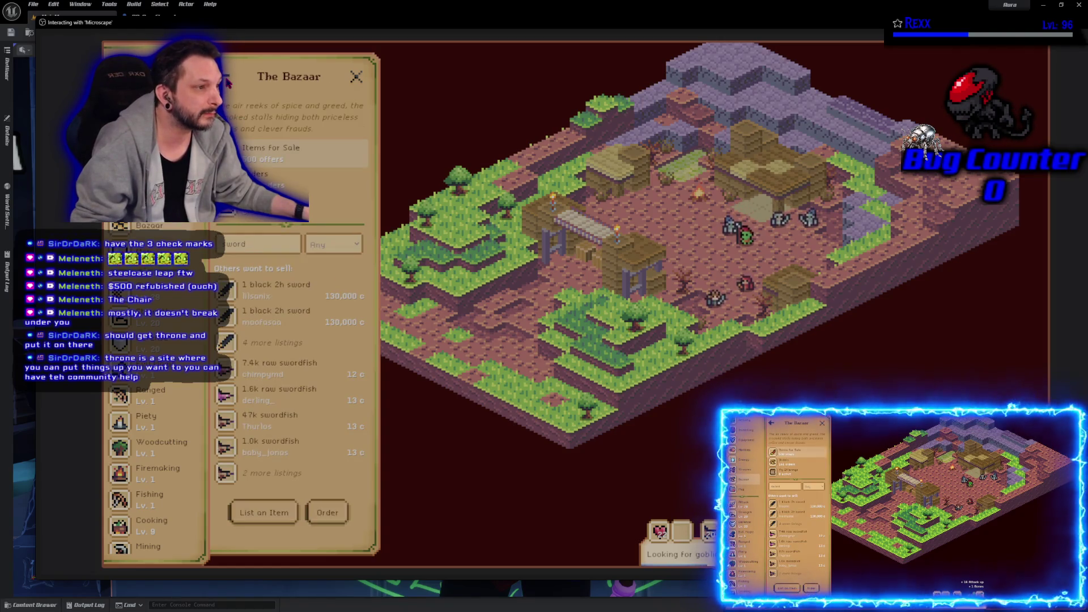
pyautogui.click(119, 122)
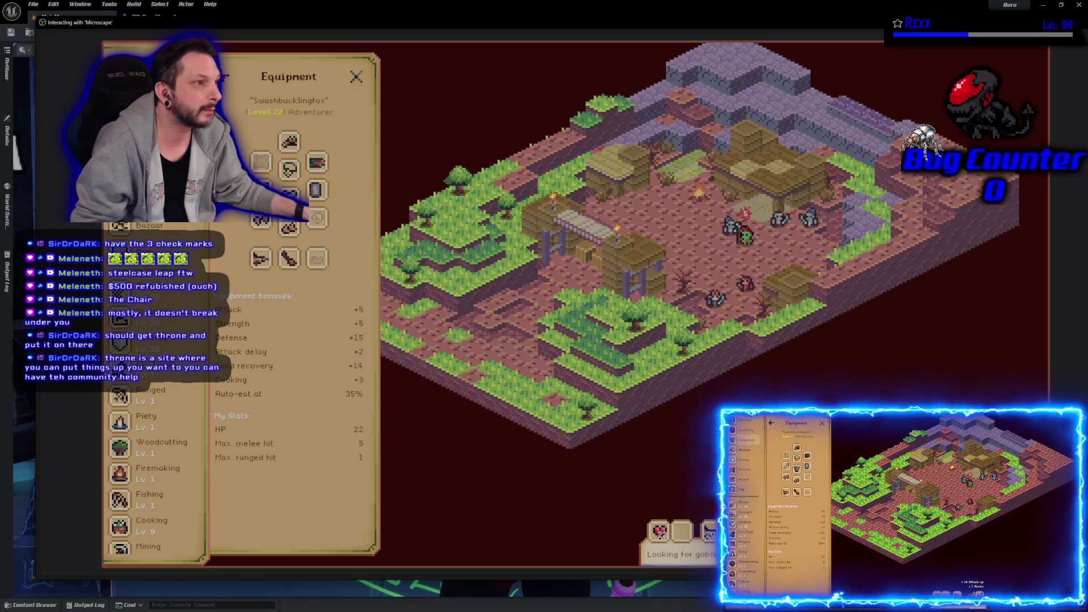
pyautogui.click(356, 76)
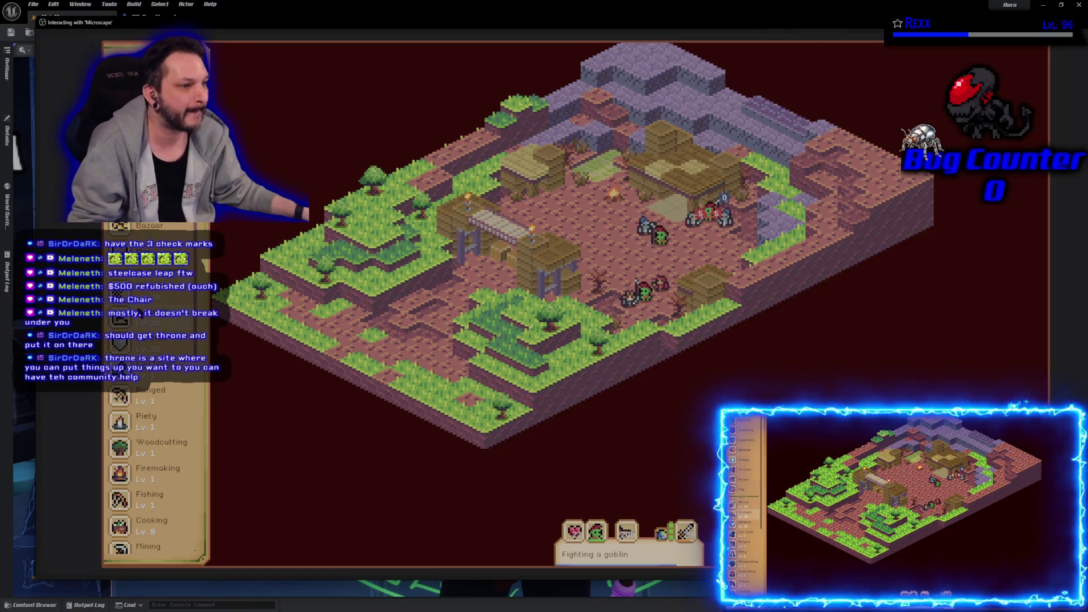
# - View the Black Knight guidebook entry, then close the Guidebook and zoom the map in
pyautogui.scroll(-6, 296, 274)
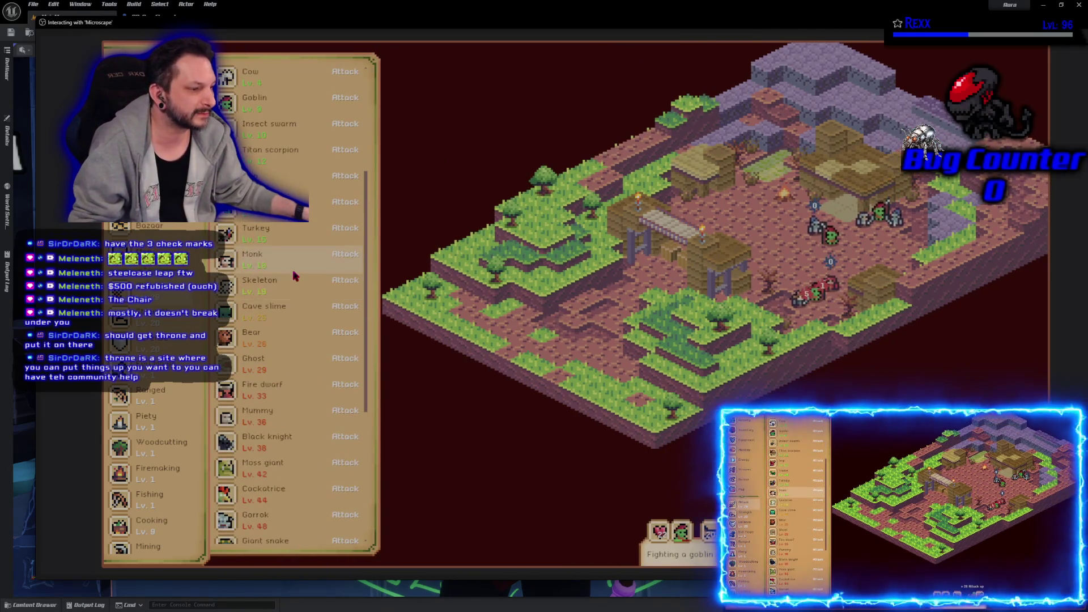
pyautogui.click(294, 391)
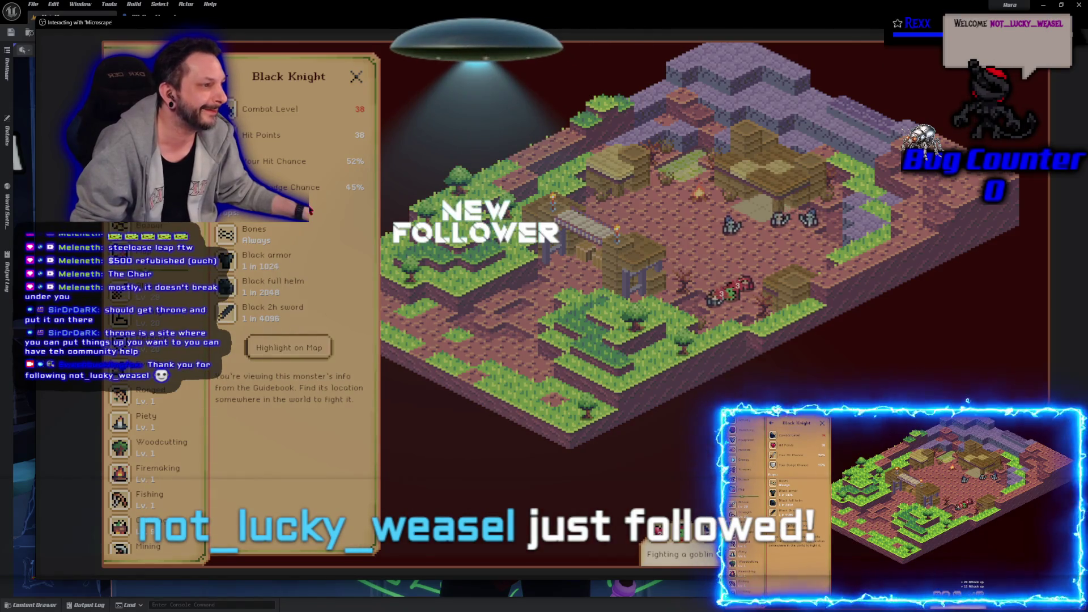
pyautogui.click(354, 78)
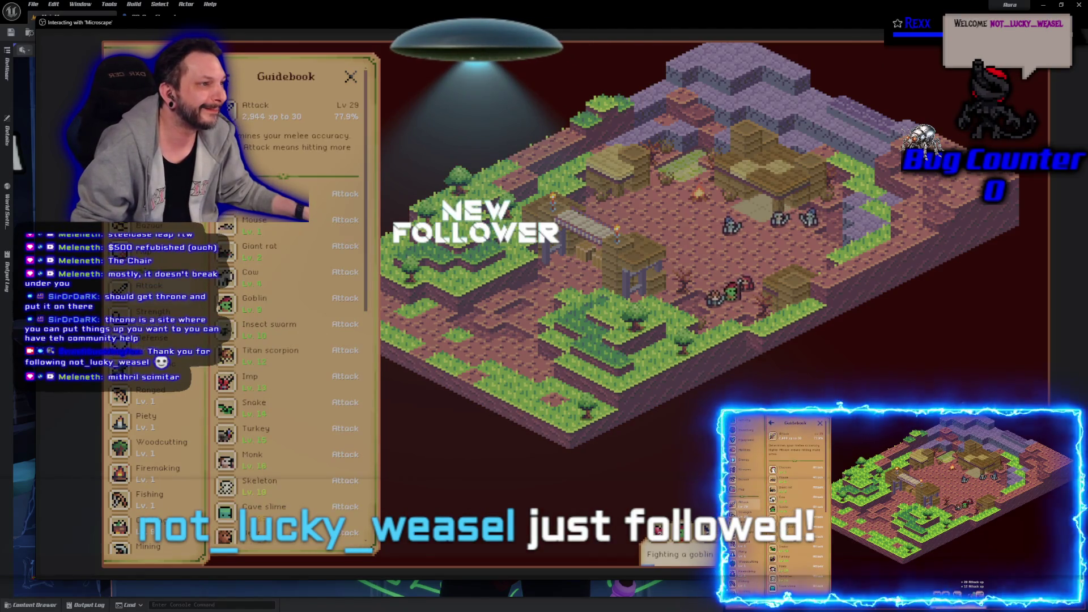
pyautogui.click(350, 81)
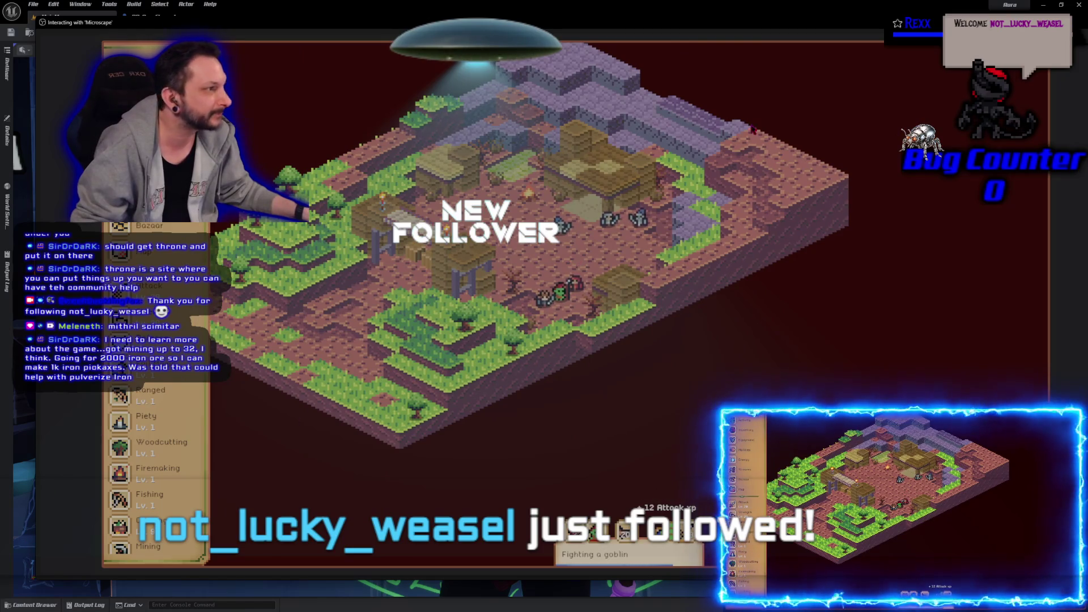
pyautogui.scroll(2, 306, 368)
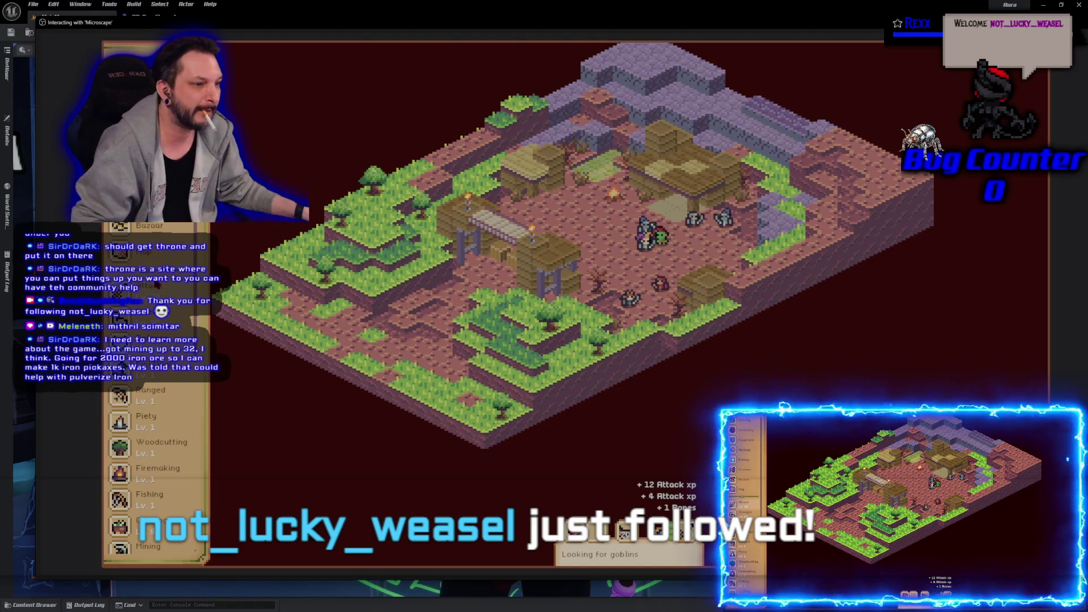
# - Search the Bazaar for 'scimitar' and open the offer of 74 mithril scimitars at 225 coins
pyautogui.click(150, 233)
pyautogui.write('sword')
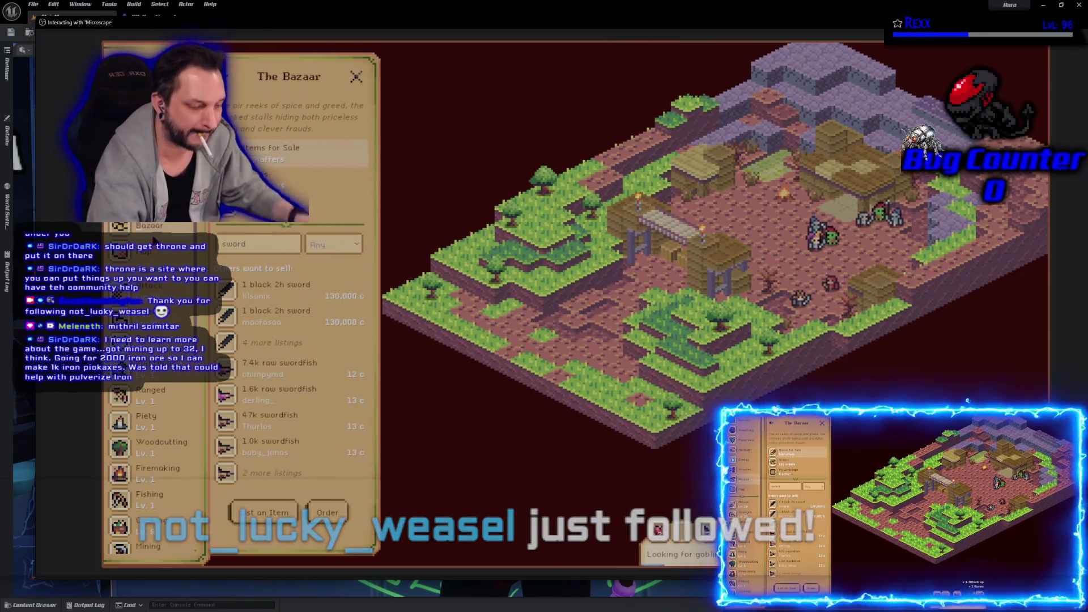
pyautogui.press('BackSpace')
pyautogui.press('BackSpace')
pyautogui.write('cium')
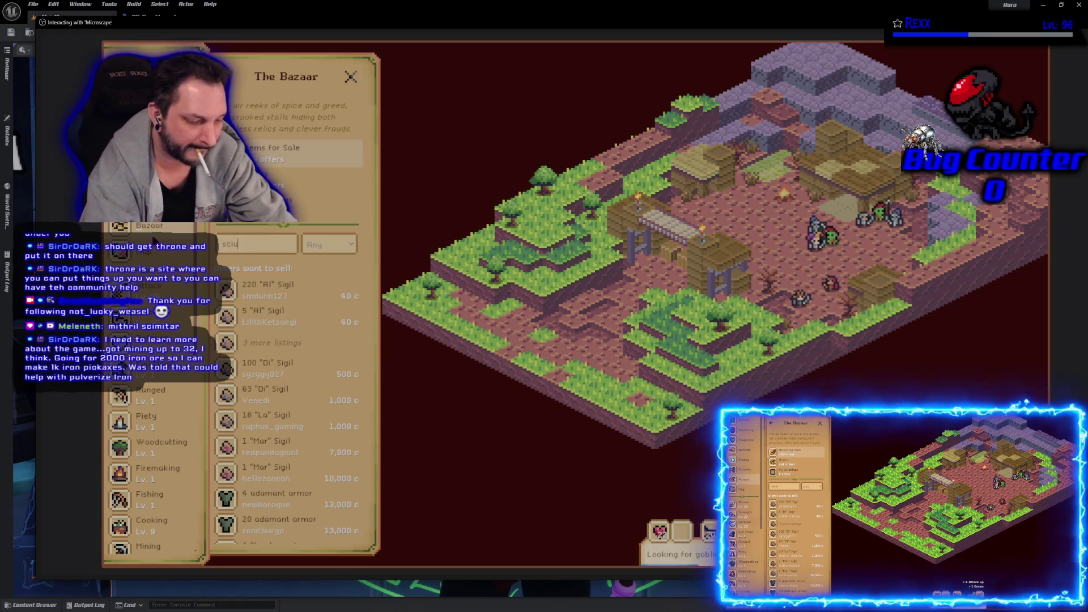
pyautogui.press('BackSpace')
pyautogui.press('BackSpace')
pyautogui.press('BackSpace')
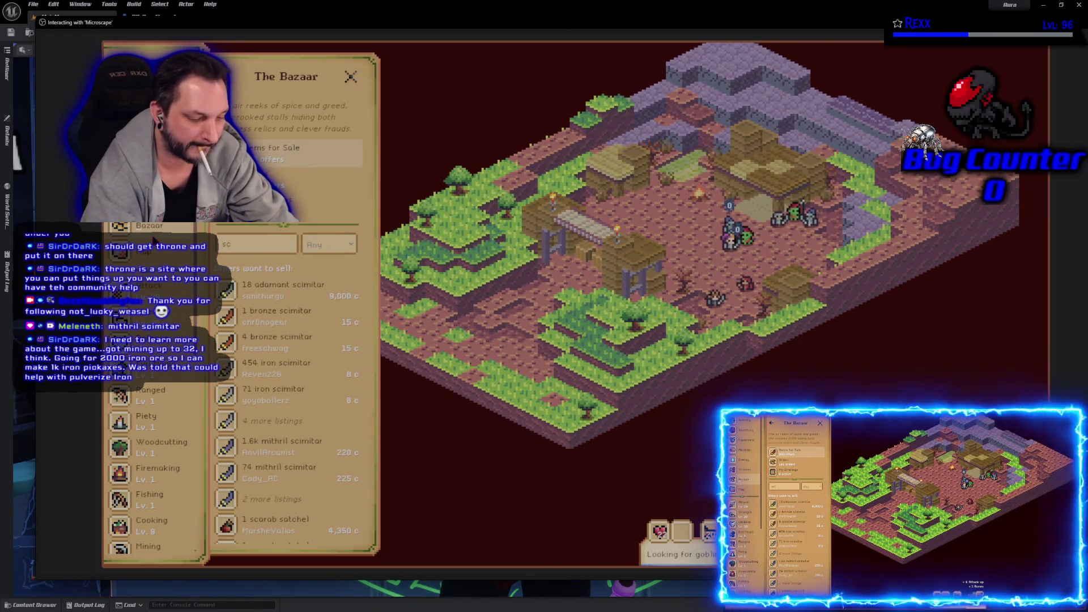
pyautogui.write('imitar')
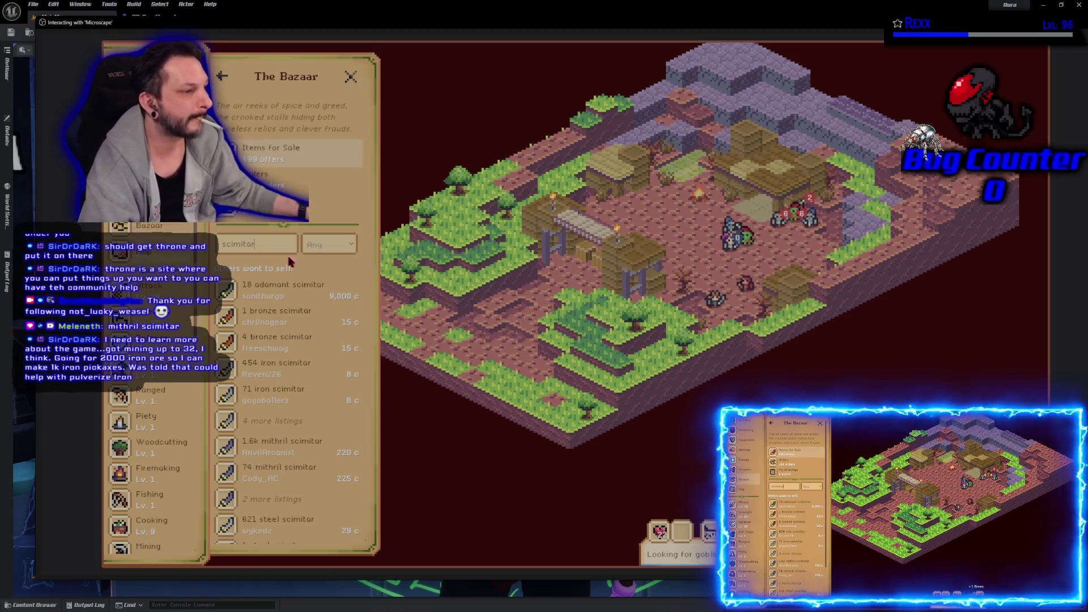
pyautogui.scroll(-1, 285, 417)
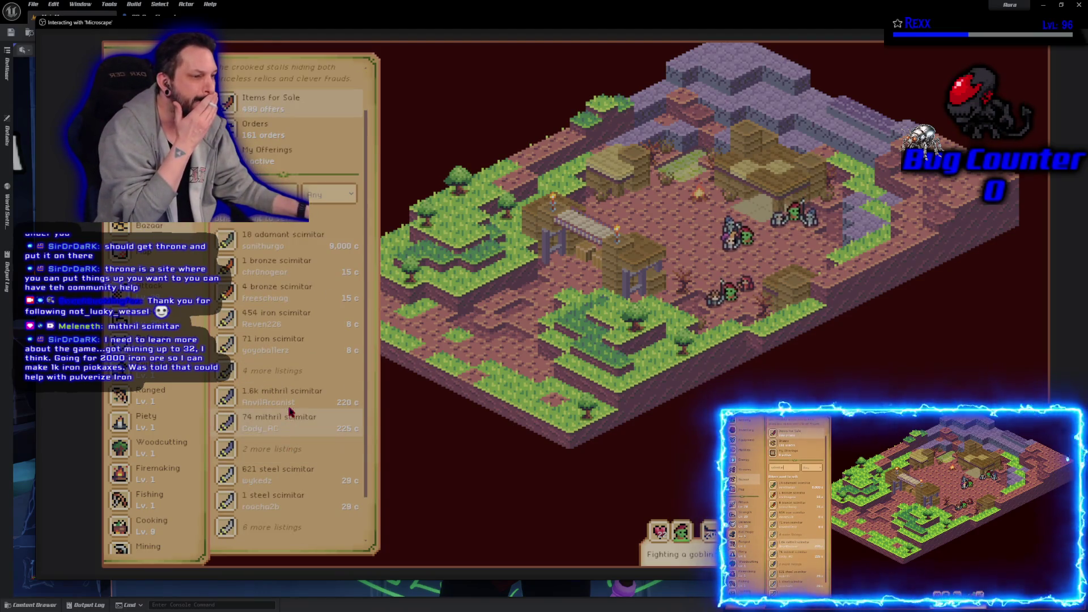
pyautogui.click(294, 425)
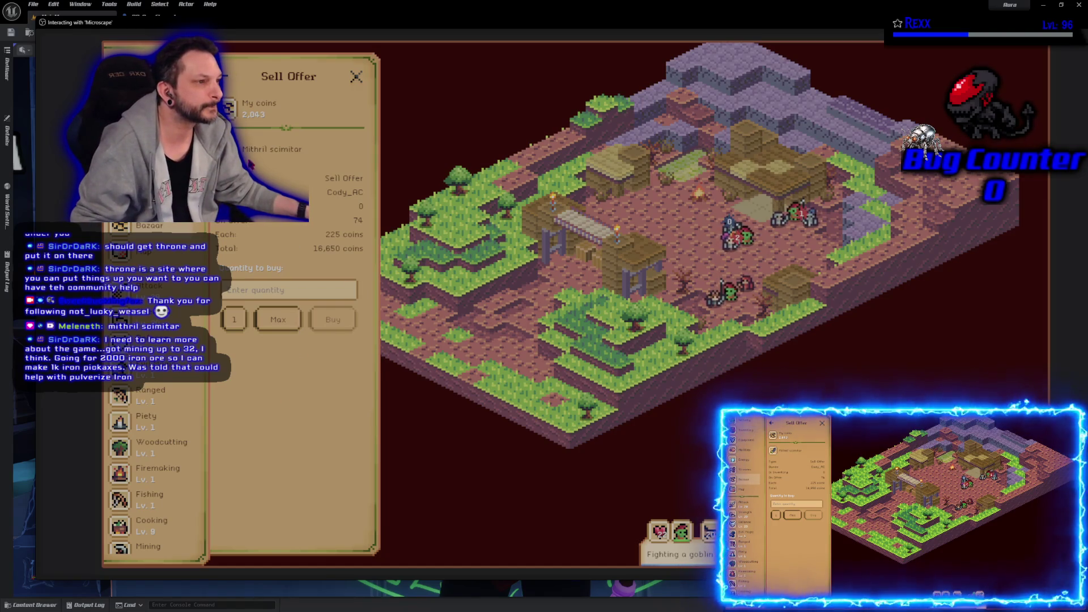
# - Check the Mithril Scimitar details, buy one for 225 coins, and close the Bazaar
pyautogui.click(285, 149)
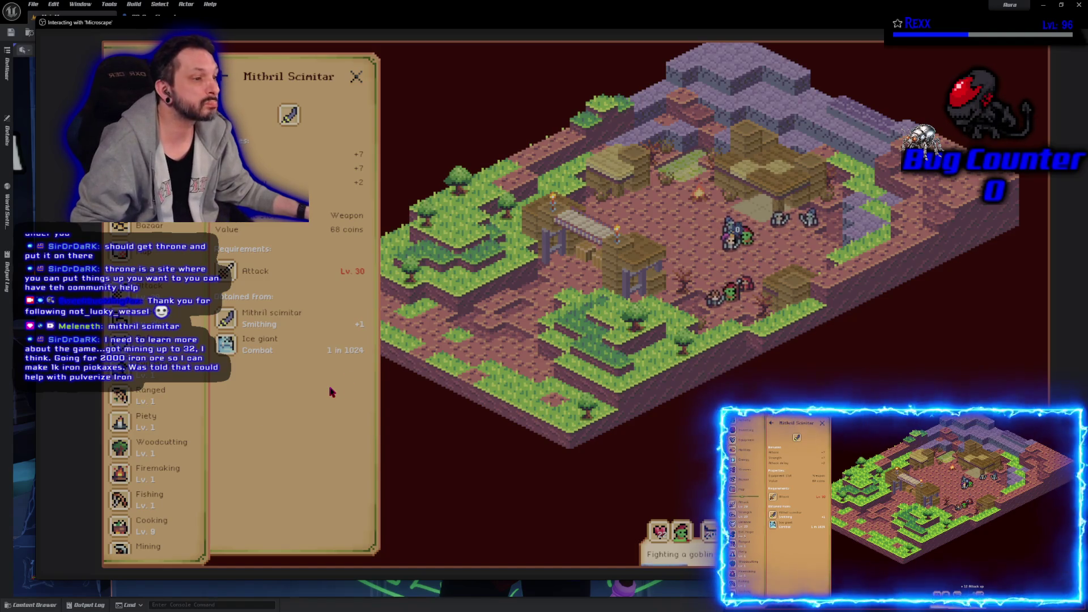
pyautogui.click(228, 78)
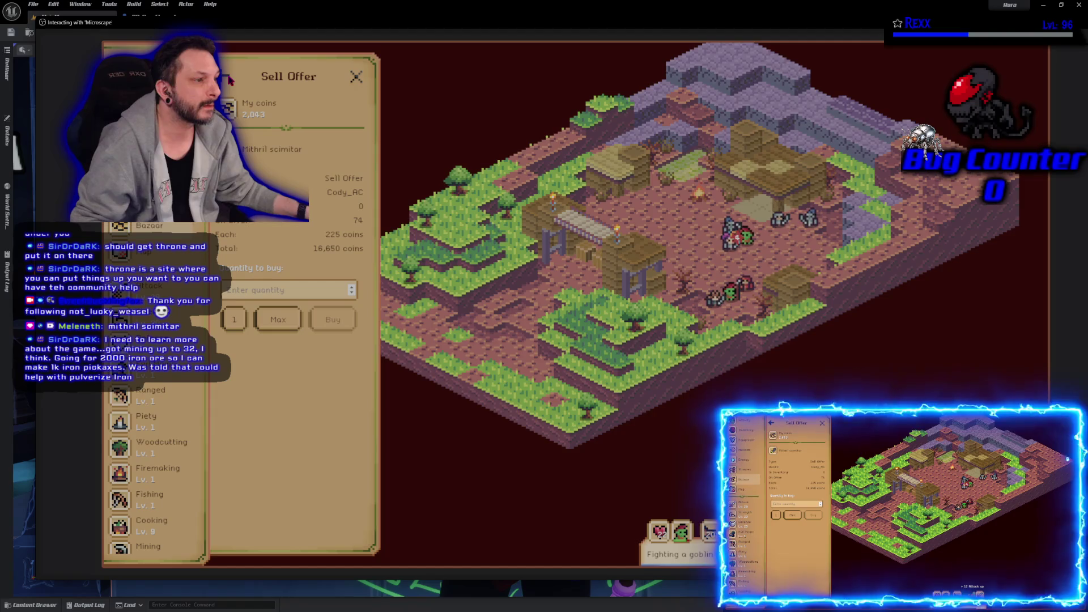
pyautogui.click(234, 320)
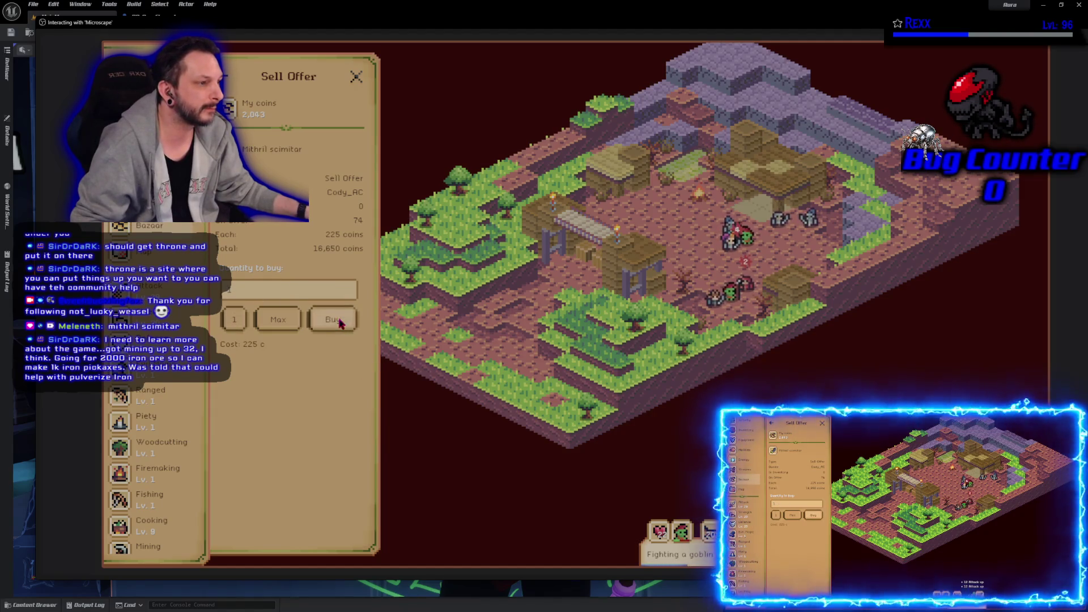
pyautogui.click(337, 319)
pyautogui.click(533, 335)
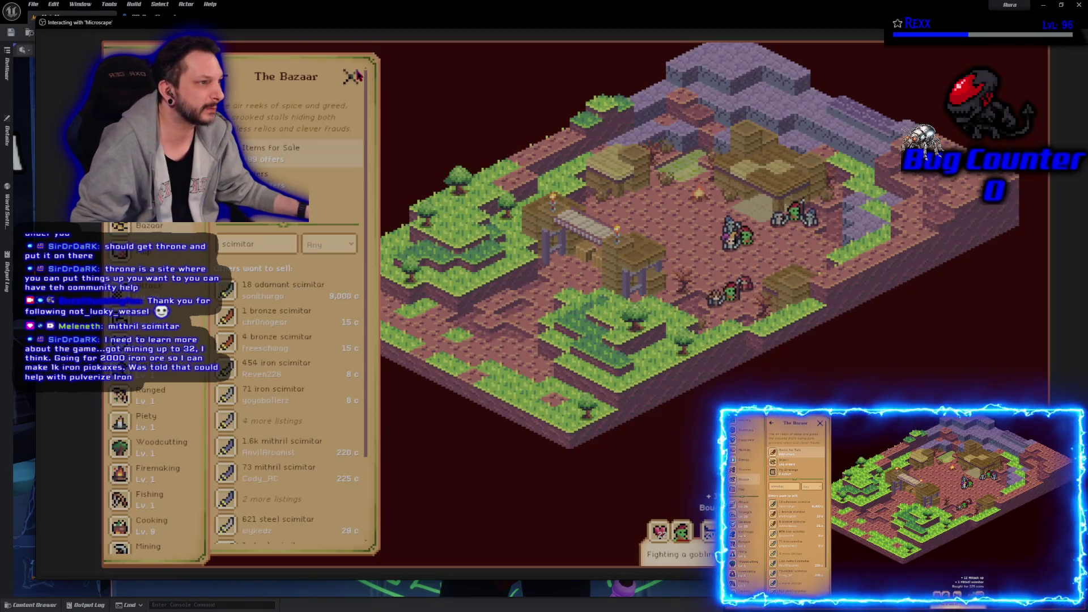
pyautogui.click(351, 77)
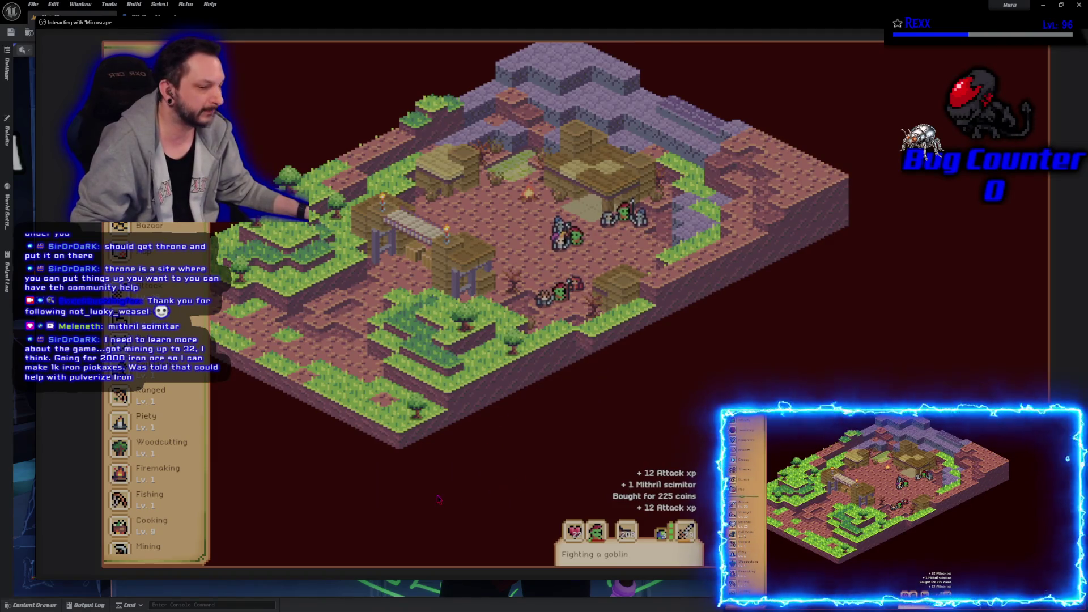
# - Pan the map right to fight the goblin, then switch to the Amazon webcam page
pyautogui.press('a')
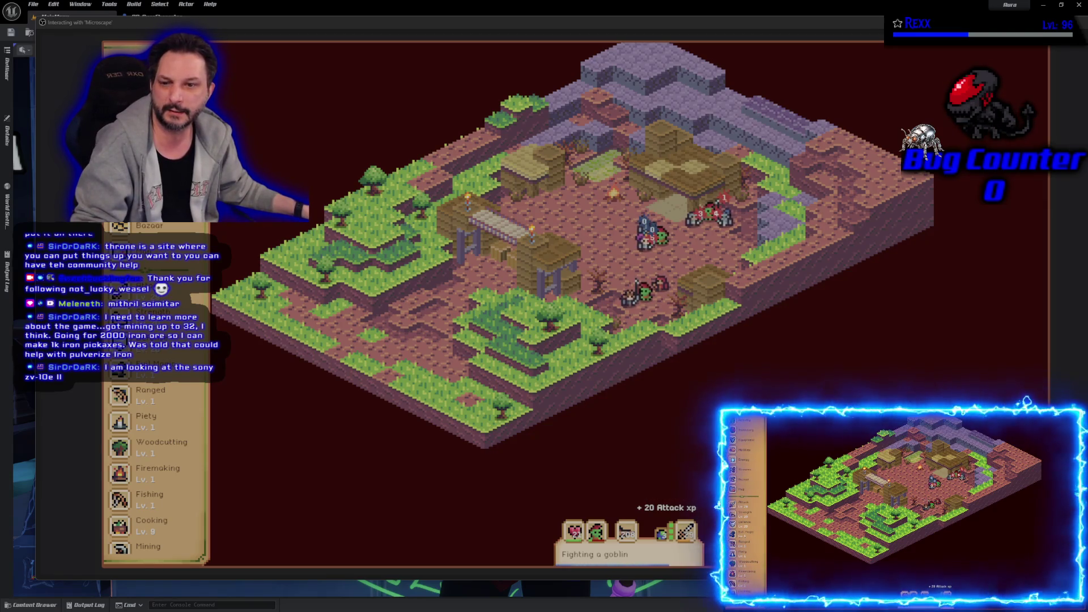
pyautogui.hotkey('alt', 'Tab')
# - Scroll through the Razer Kiyo Pro Ultra webcam details, then drag the browser window off-screen
pyautogui.moveTo(371, 221)
pyautogui.mouseDown()
pyautogui.moveTo(530, 92)
pyautogui.moveTo(471, 44)
pyautogui.mouseUp()
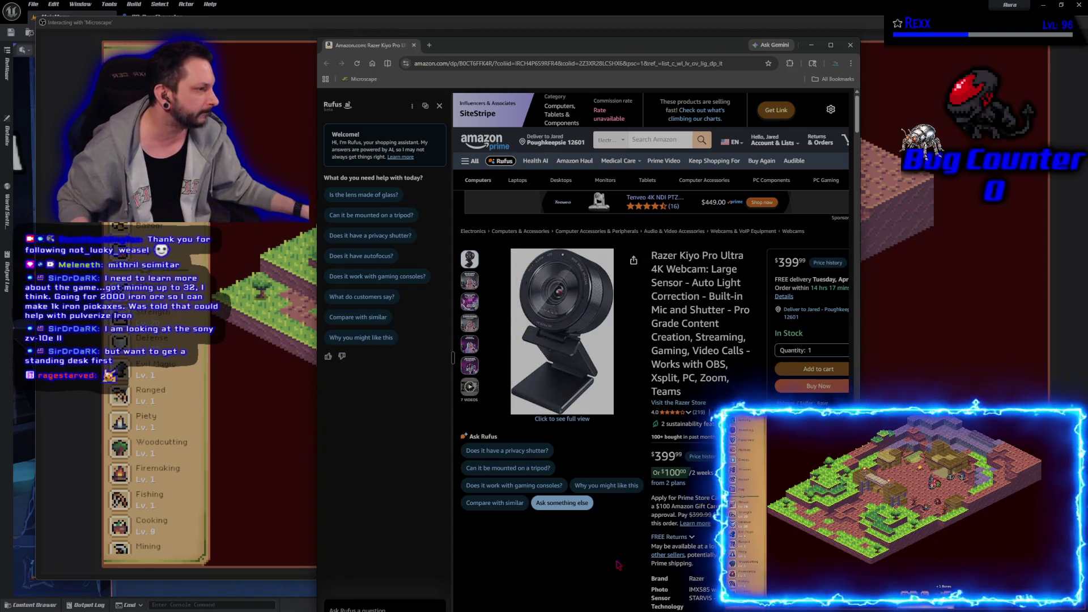
pyautogui.scroll(-3, 618, 565)
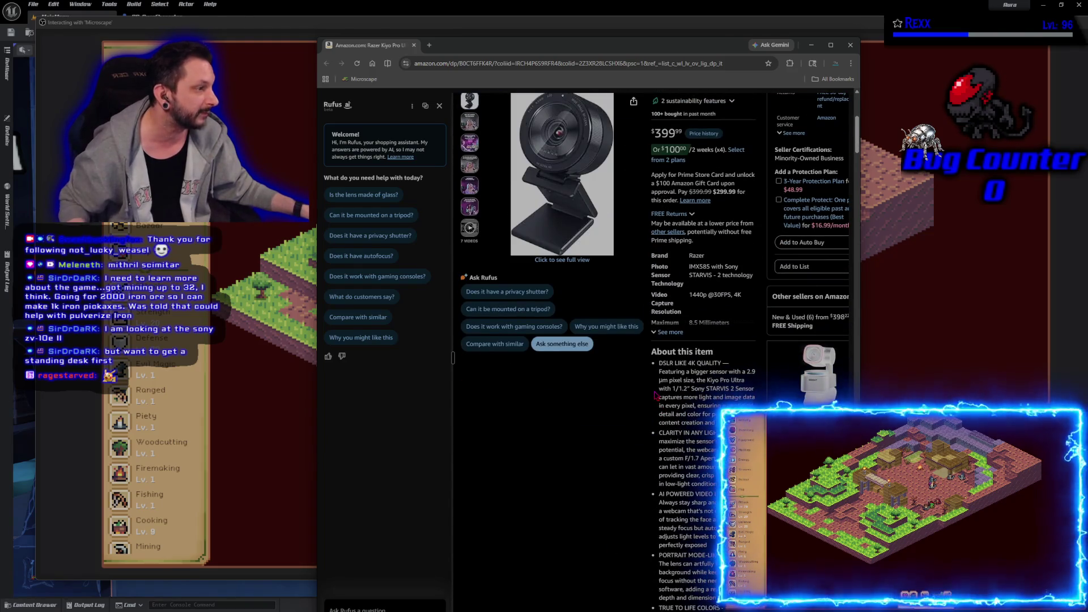
pyautogui.scroll(-4, 656, 395)
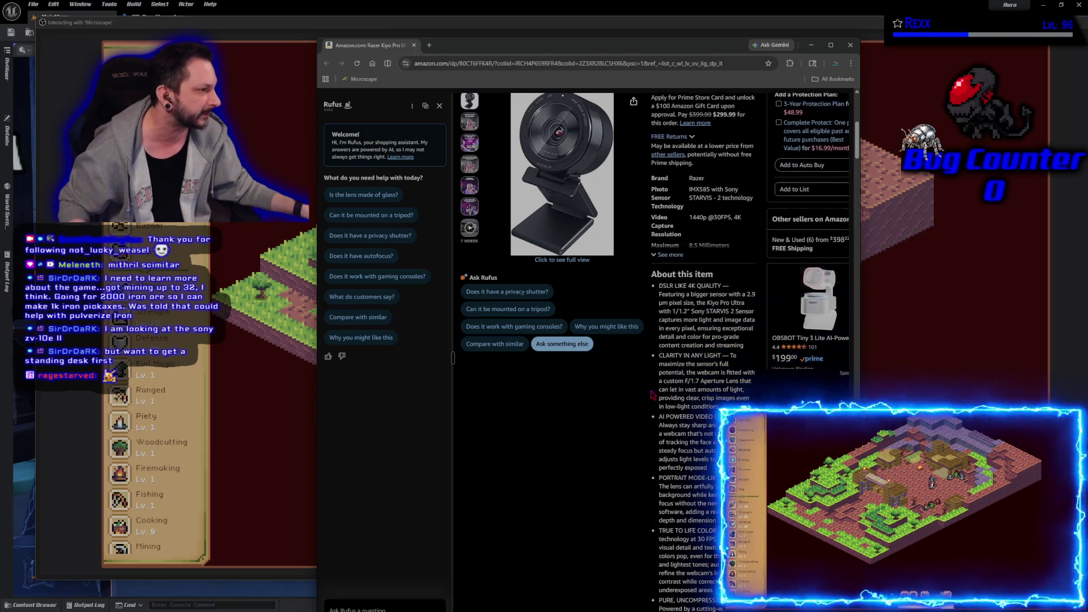
pyautogui.scroll(-3, 633, 437)
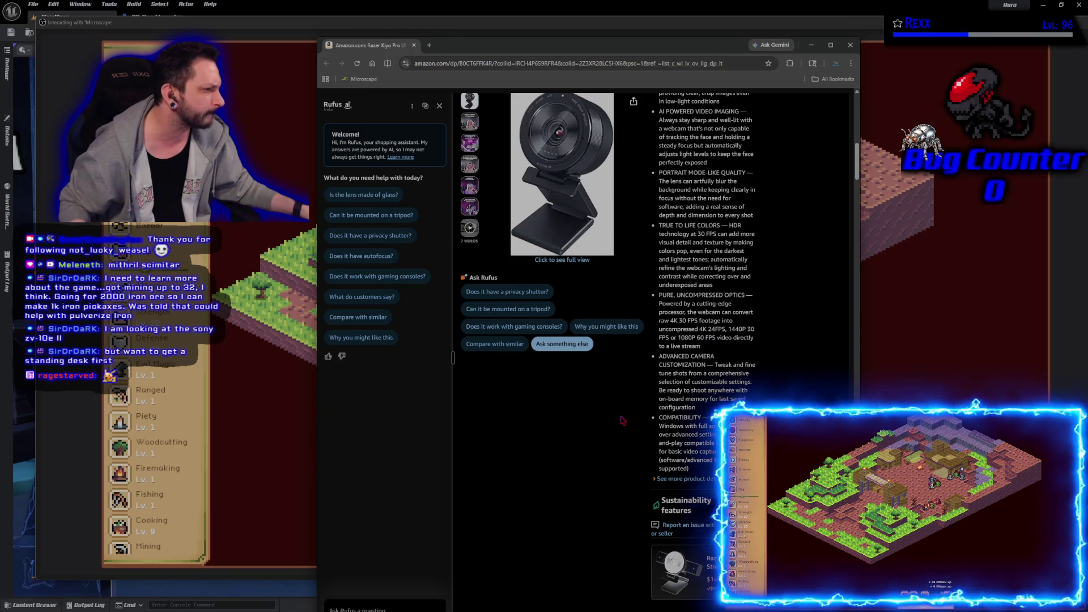
pyautogui.scroll(-3, 622, 421)
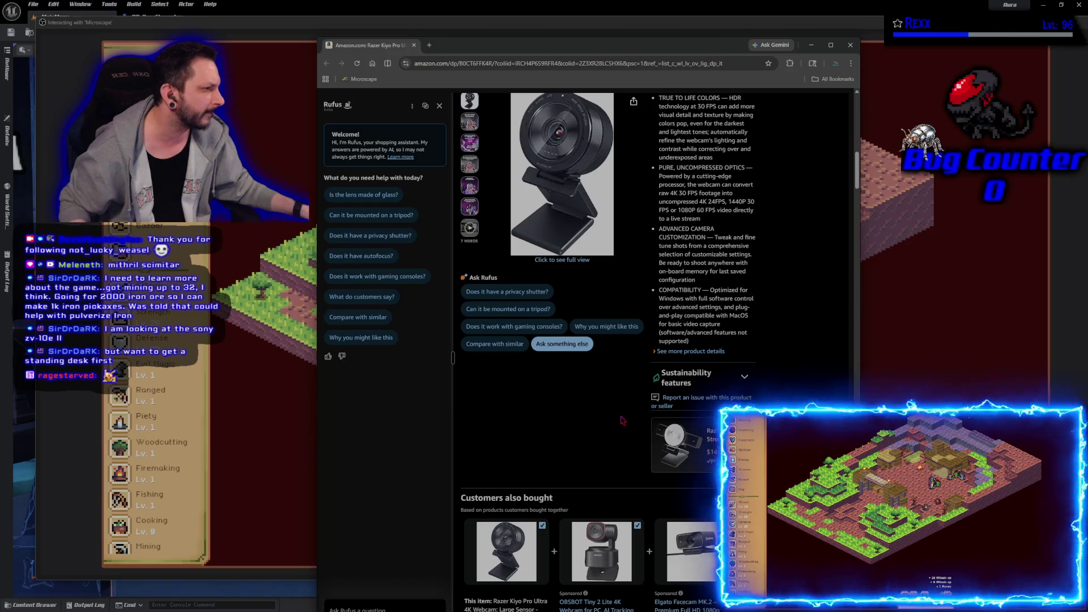
pyautogui.scroll(3, 623, 421)
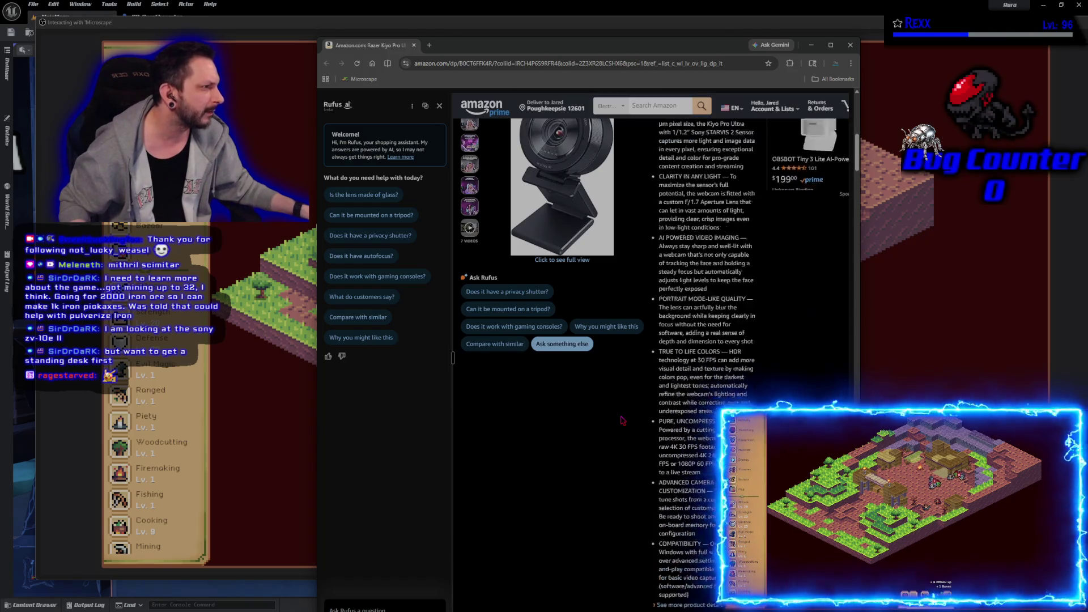
pyautogui.moveTo(390, 52); pyautogui.dragTo(0, 22)
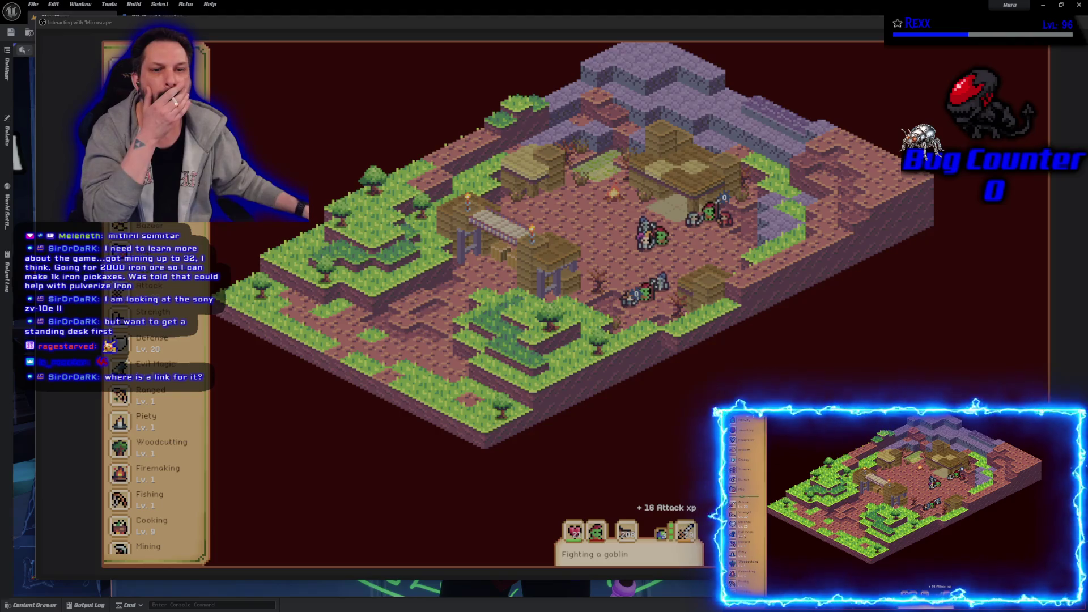
# - Switch to the browser showing the streamer's live Twitch channel
pyautogui.hotkey('alt', 'Tab')
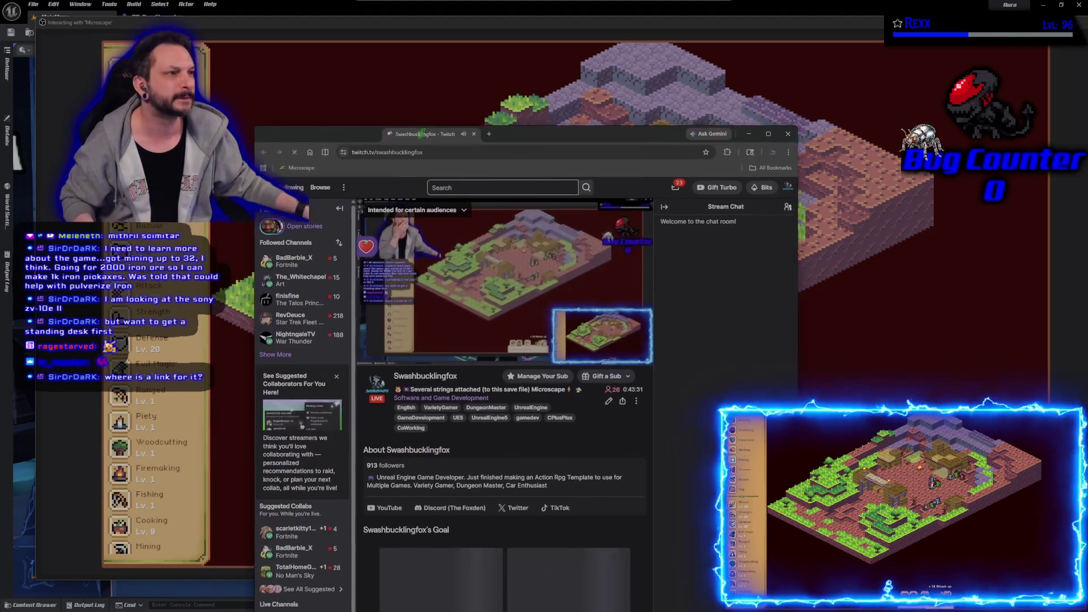
# - Open the channel's Wishlist panel, close the Throne wishlist tab, and return to the game
pyautogui.scroll(-10, 613, 440)
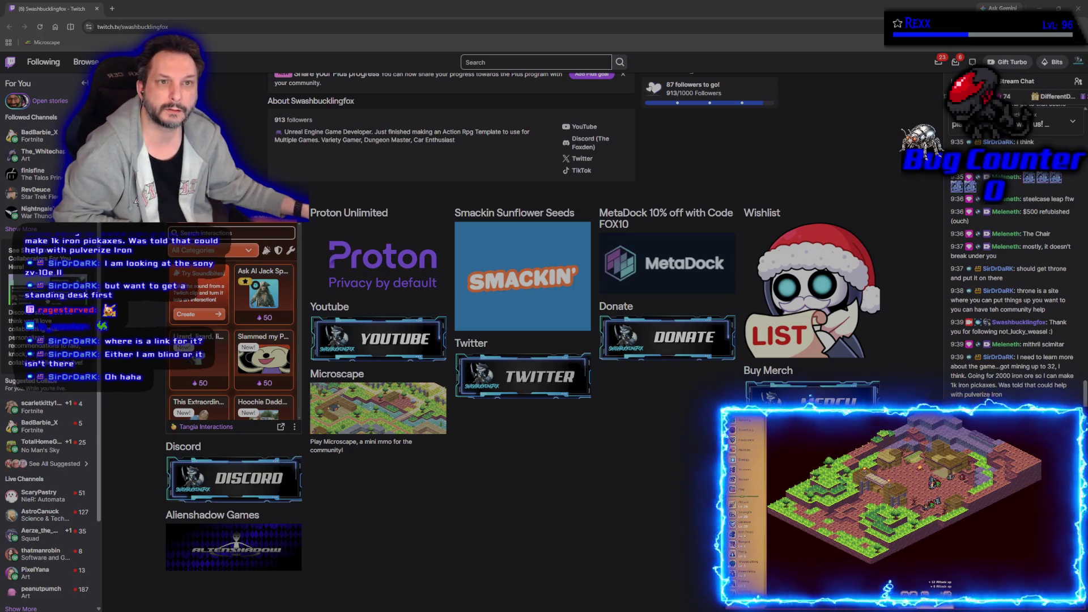
pyautogui.click(806, 259)
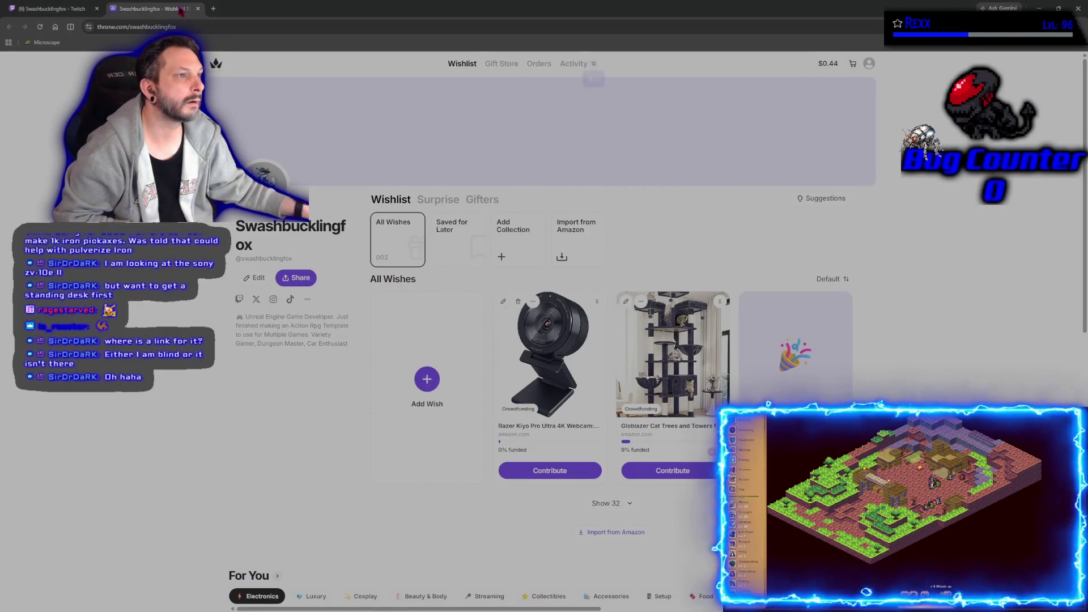
pyautogui.click(198, 10)
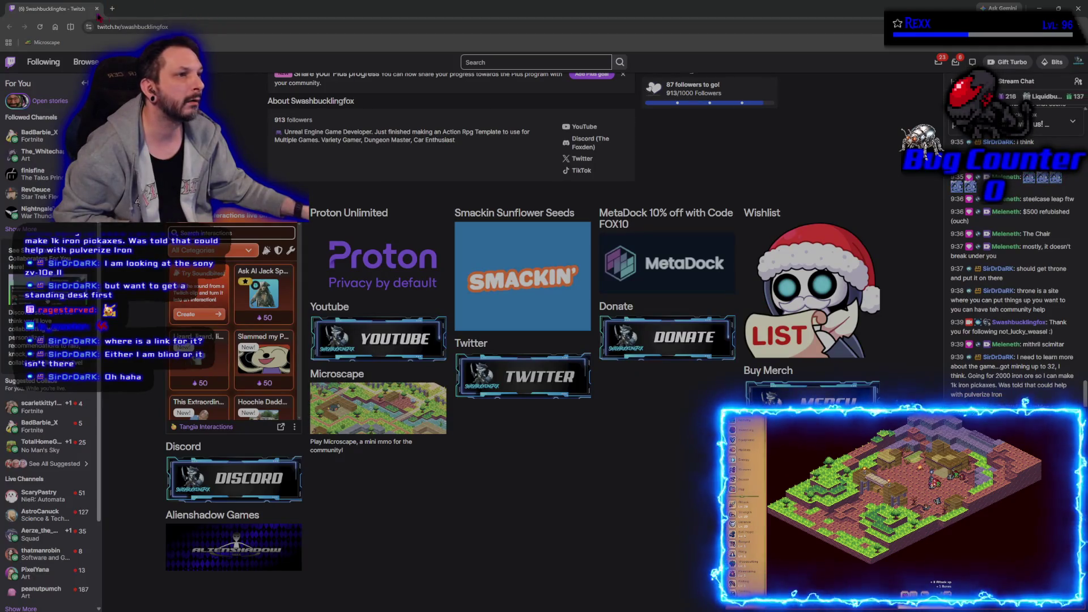
pyautogui.hotkey('alt', 'Tab')
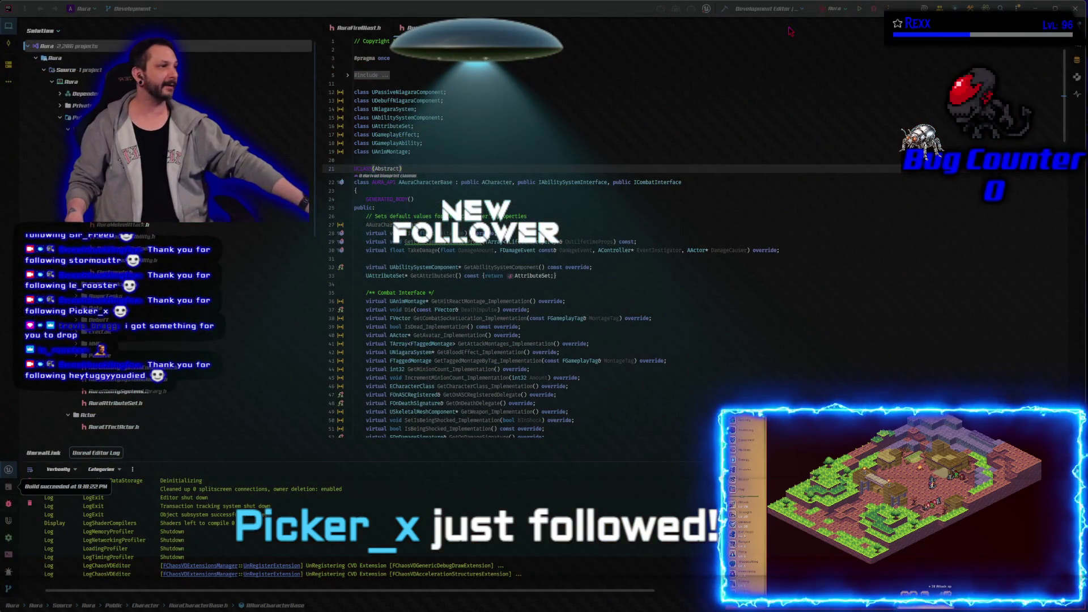
# - Launch the Aura project under Rider's debugger
pyautogui.click(873, 10)
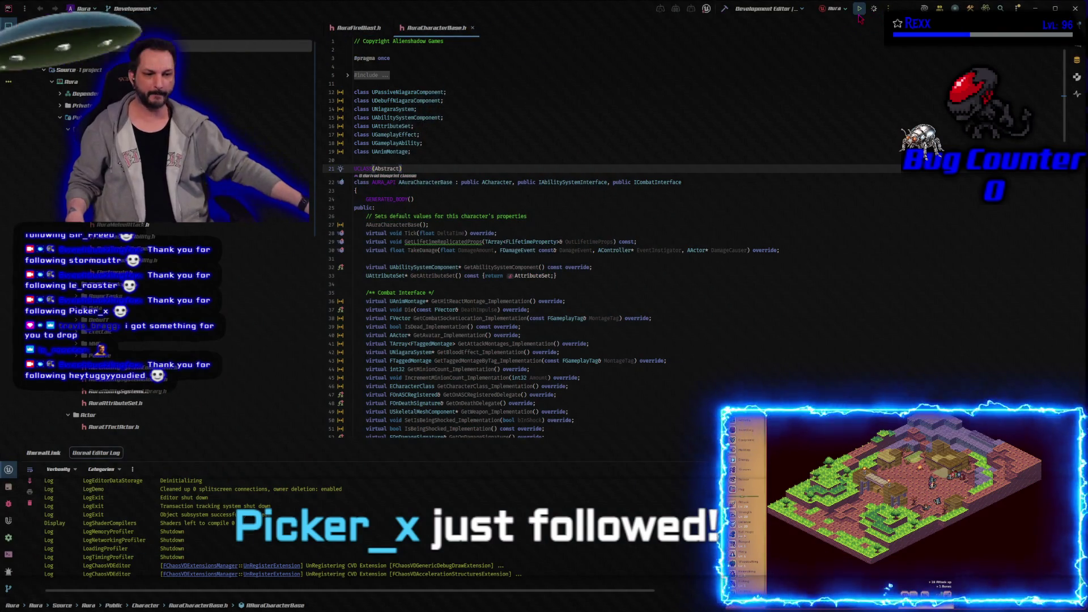
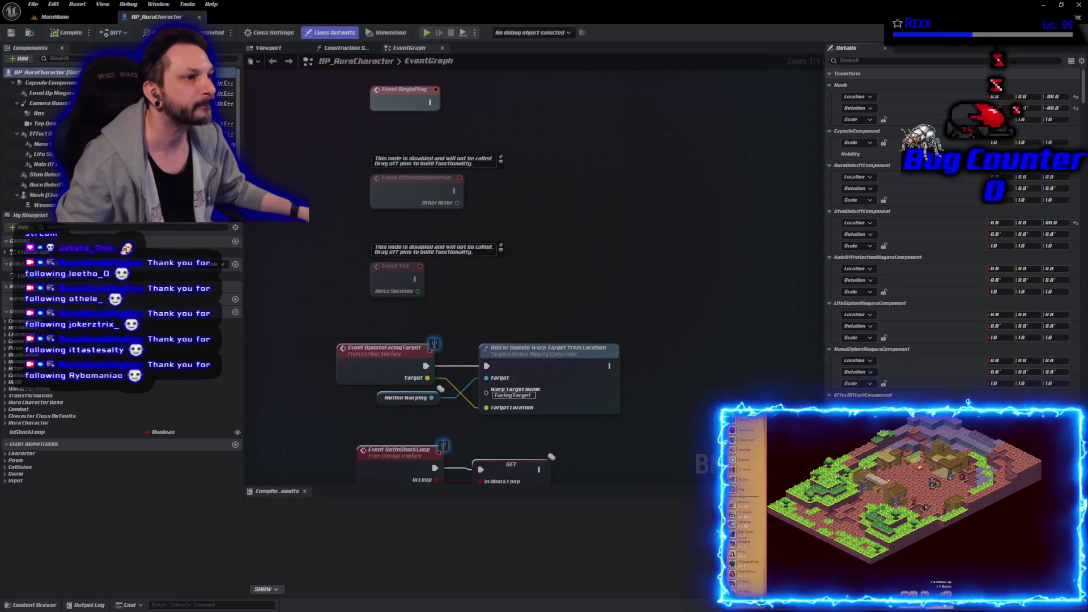
# - Switch to the MainMenu level showing the Aura character before the rune circle
pyautogui.click(55, 17)
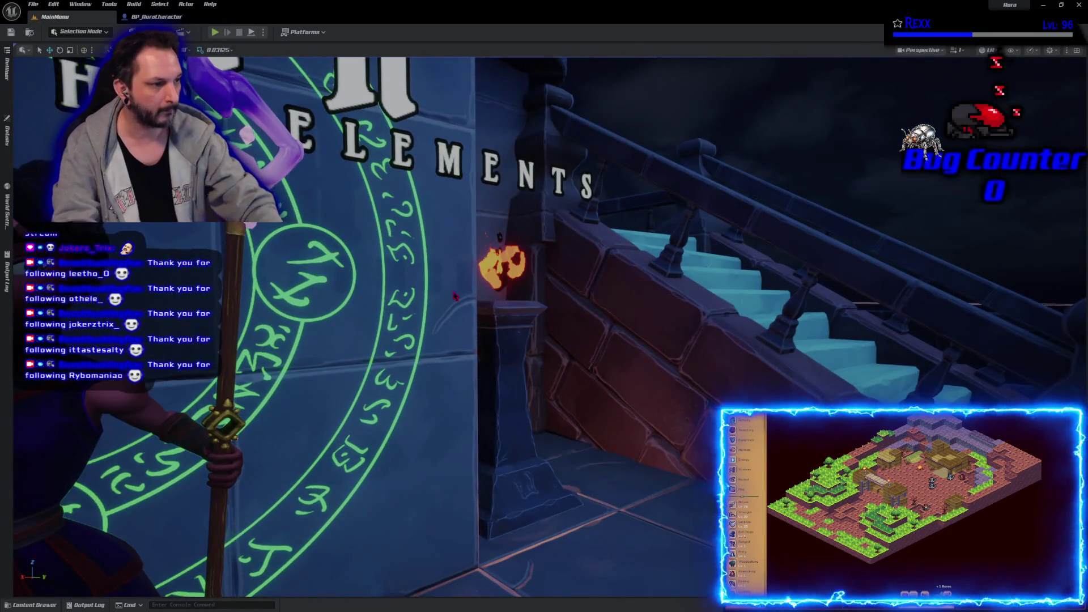
# - Play-test the AURA main menu, start the game, stop the session, then switch to the Microscape browser
pyautogui.hotkey('alt', 'p')
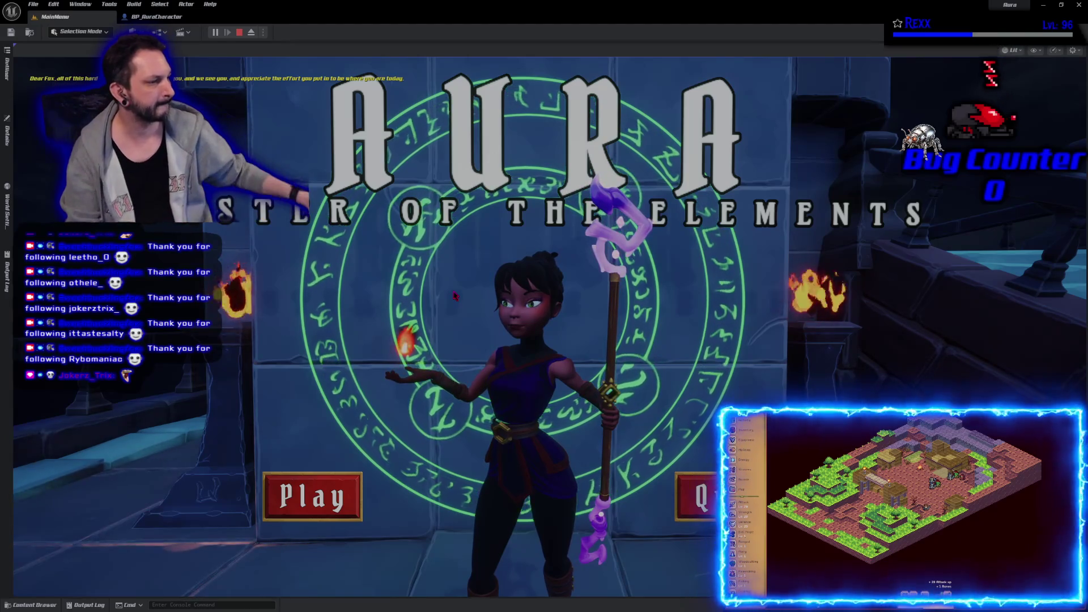
pyautogui.click(338, 510)
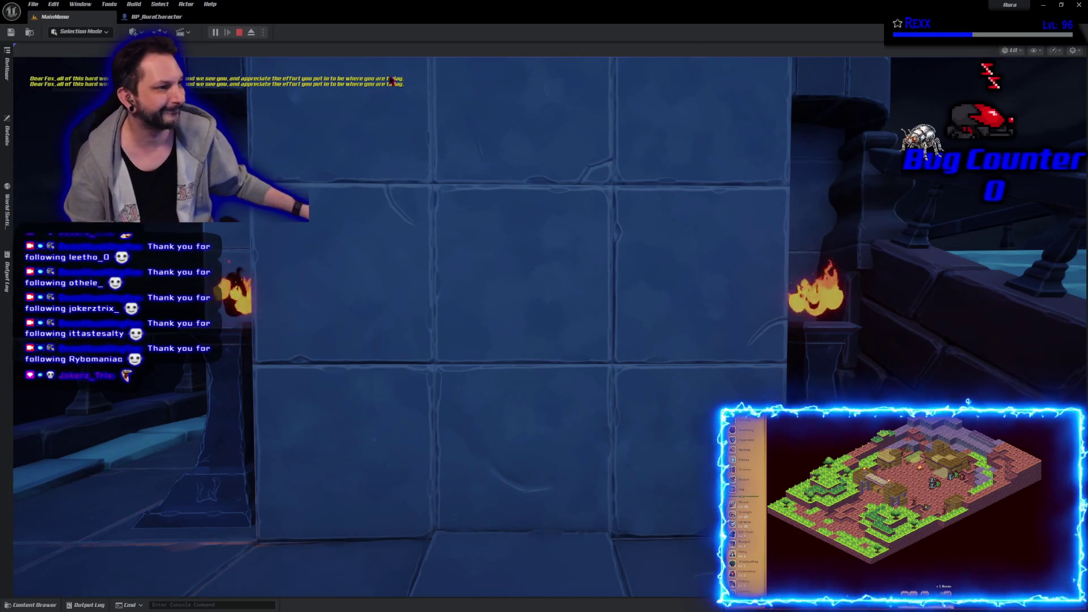
pyautogui.click(239, 32)
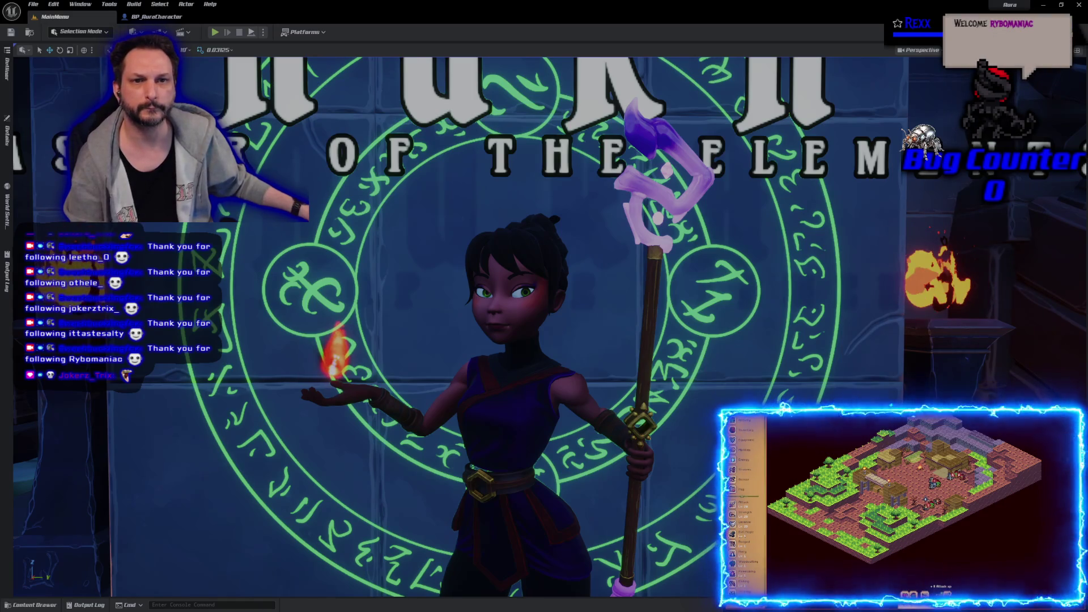
pyautogui.hotkey('alt', 'Tab')
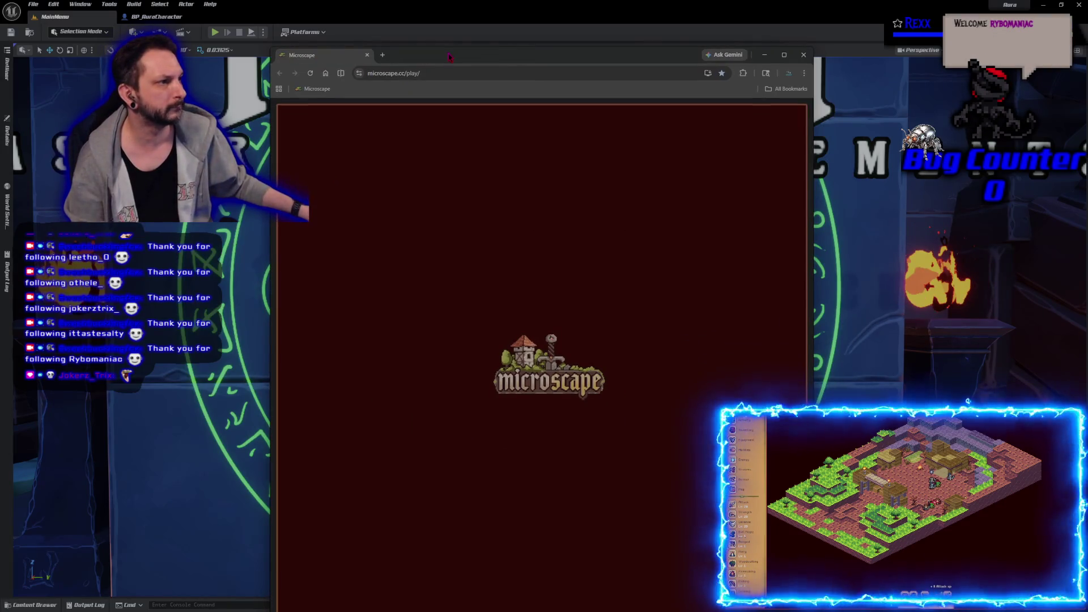
# - View Microscape's Activity & Loot and Energy panels, close them, and return to Unreal
pyautogui.click(367, 55)
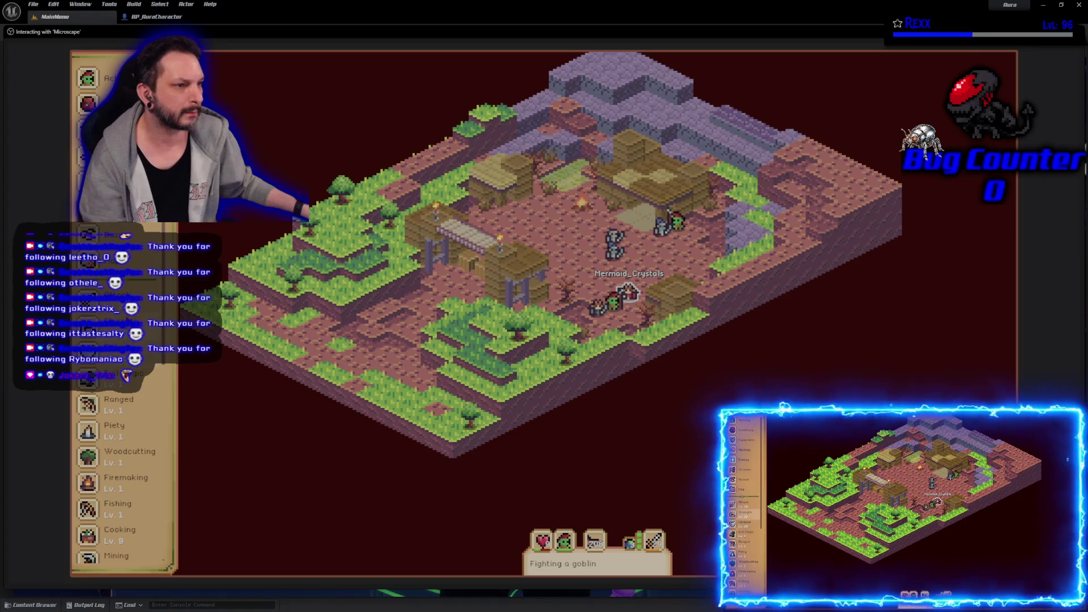
pyautogui.click(88, 77)
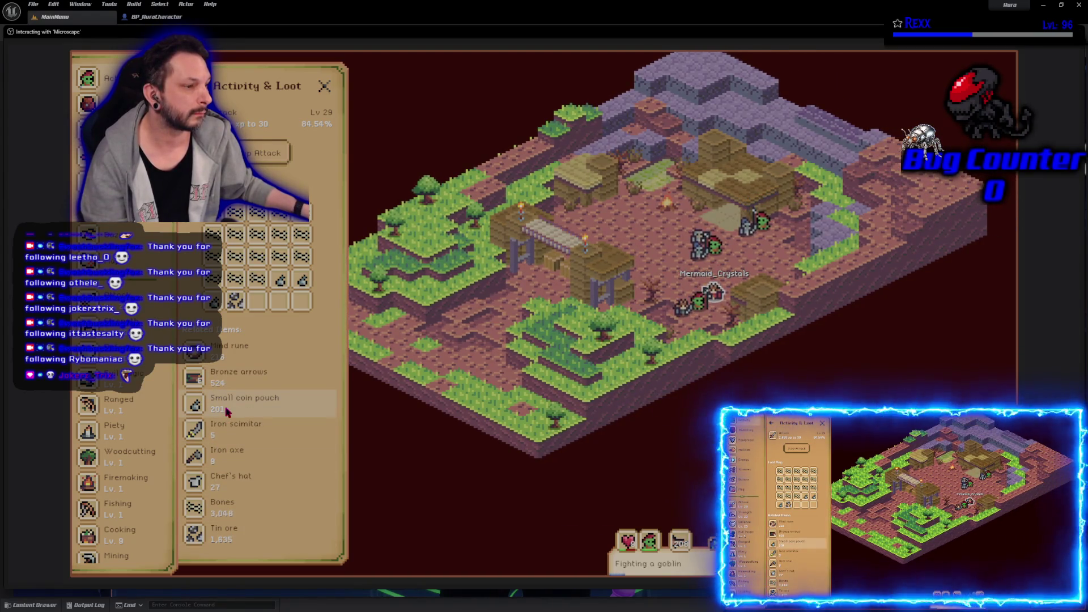
pyautogui.click(88, 181)
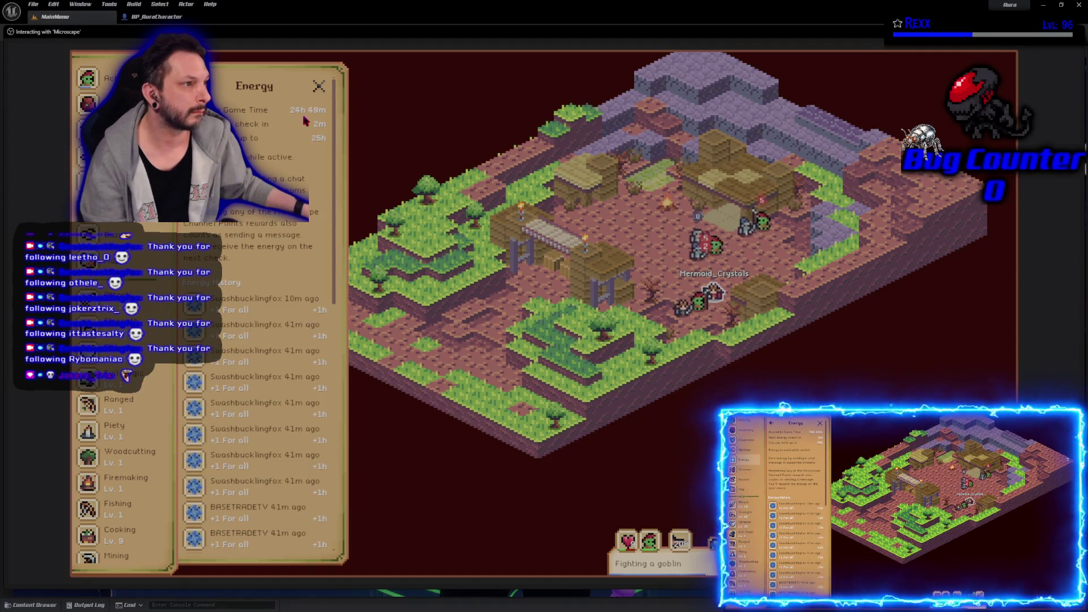
pyautogui.click(321, 86)
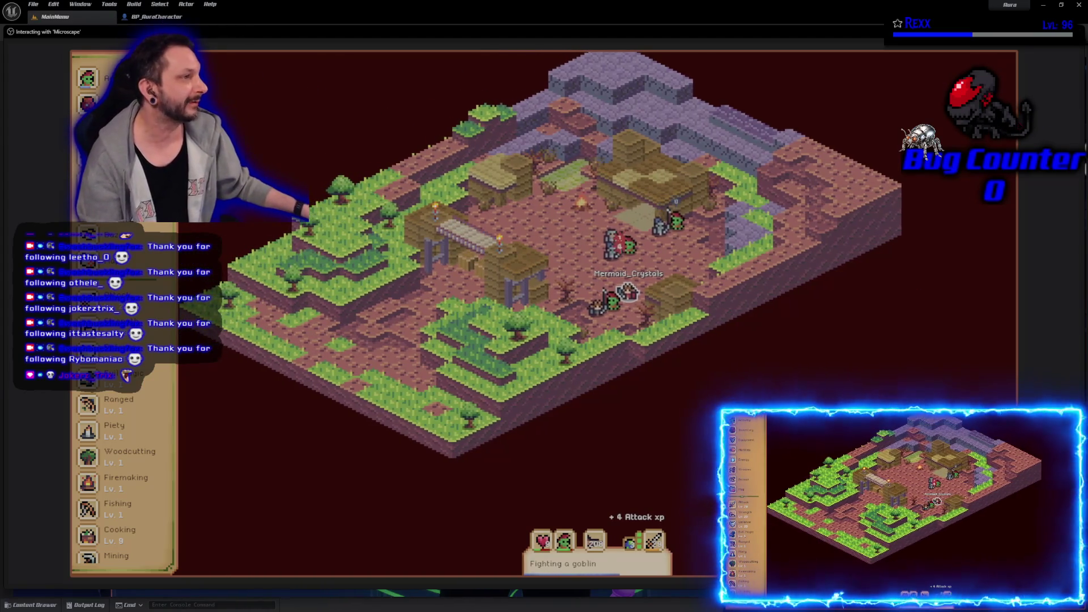
pyautogui.press('Escape')
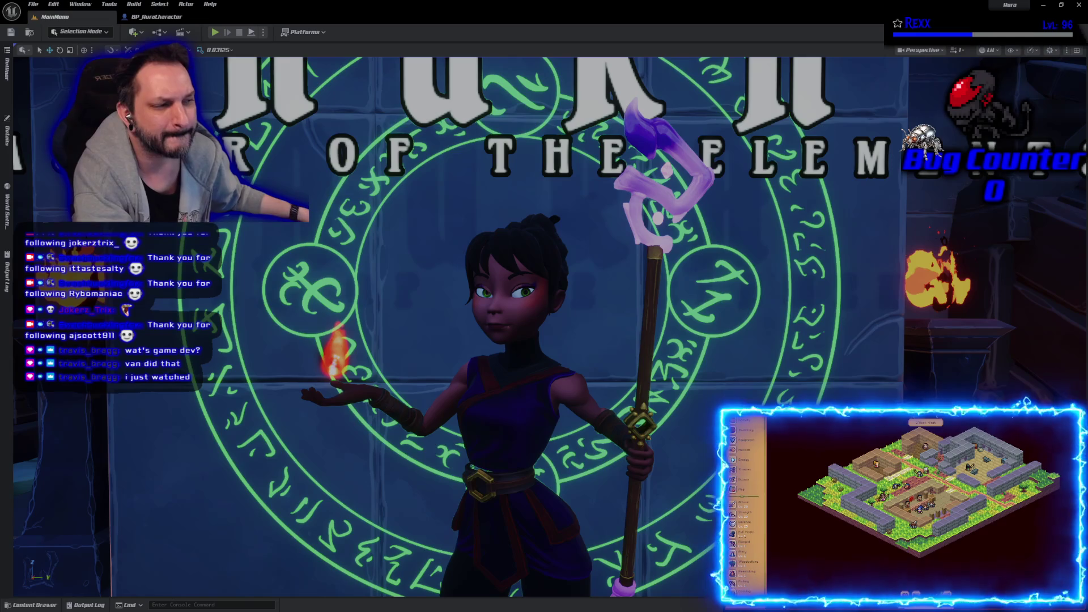
# - Switch back to the BP_AuraCharacter Blueprint's Event Graph
pyautogui.click(161, 18)
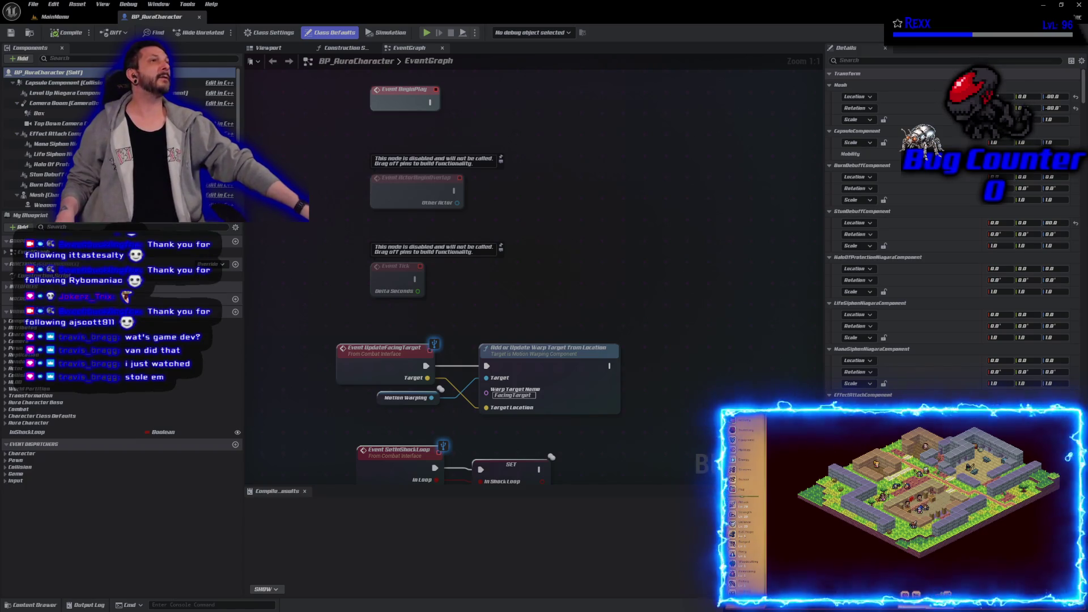
# - Open the Content Drawer and browse the LoadScreen folder's contents
pyautogui.click(35, 605)
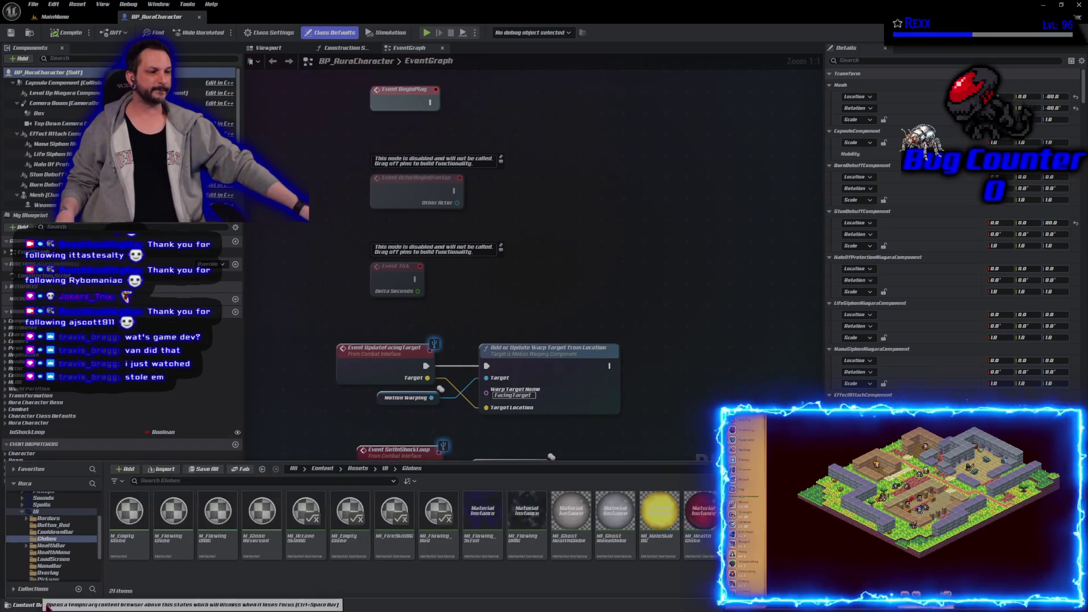
pyautogui.scroll(-3, 28, 504)
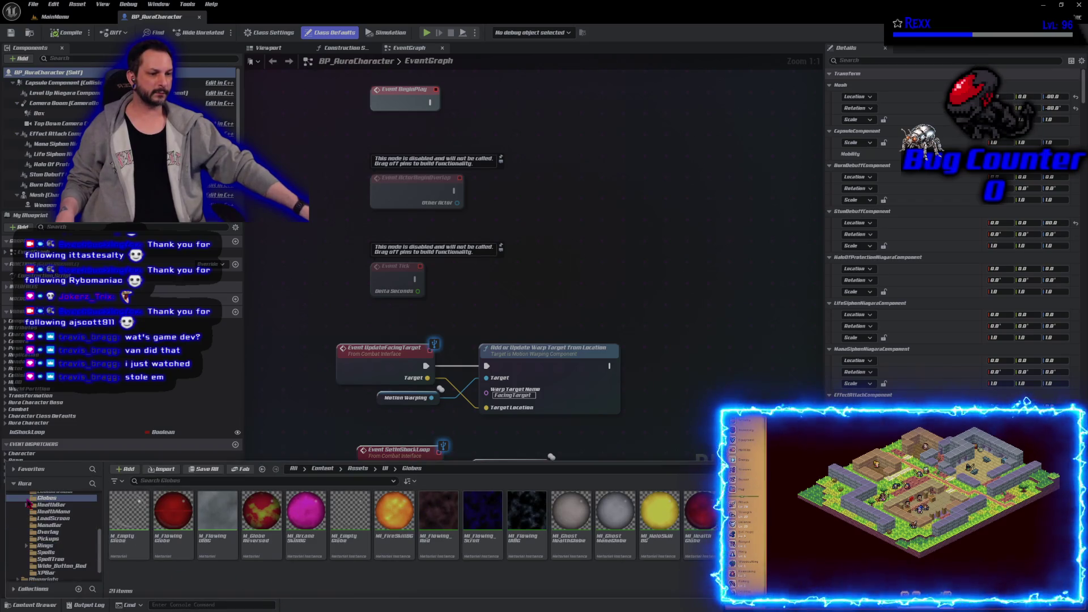
pyautogui.scroll(-2, 29, 504)
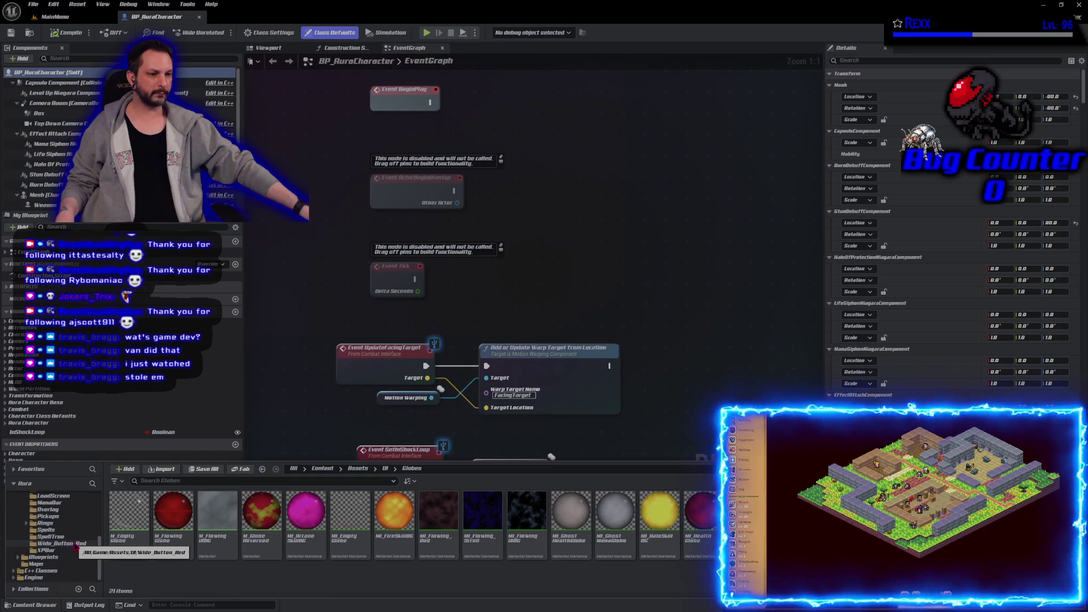
pyautogui.click(54, 496)
pyautogui.scroll(2, 79, 539)
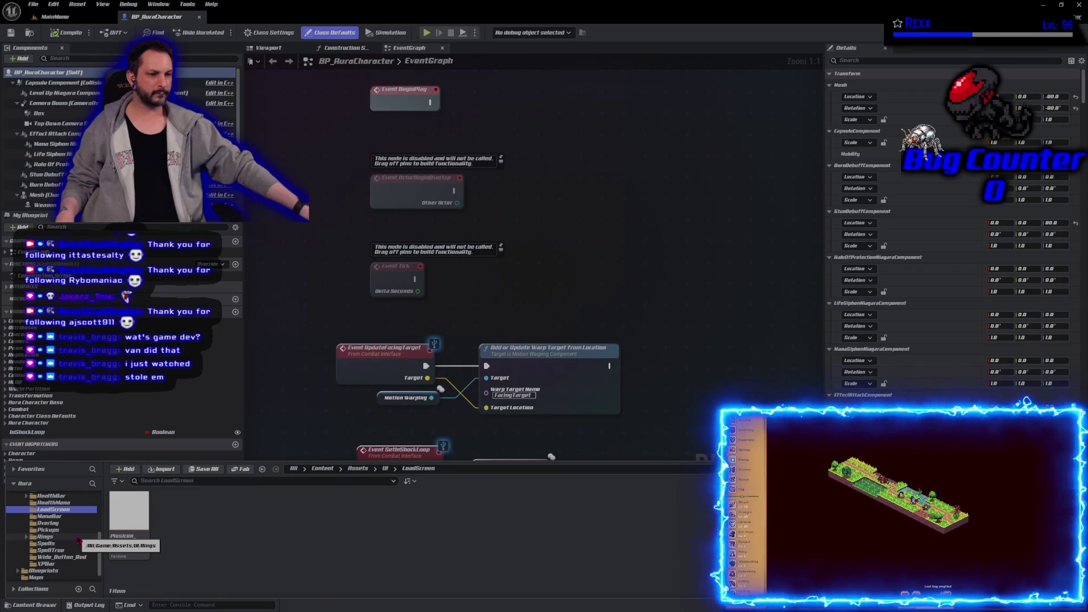
pyautogui.scroll(4, 79, 540)
pyautogui.scroll(-3, 79, 540)
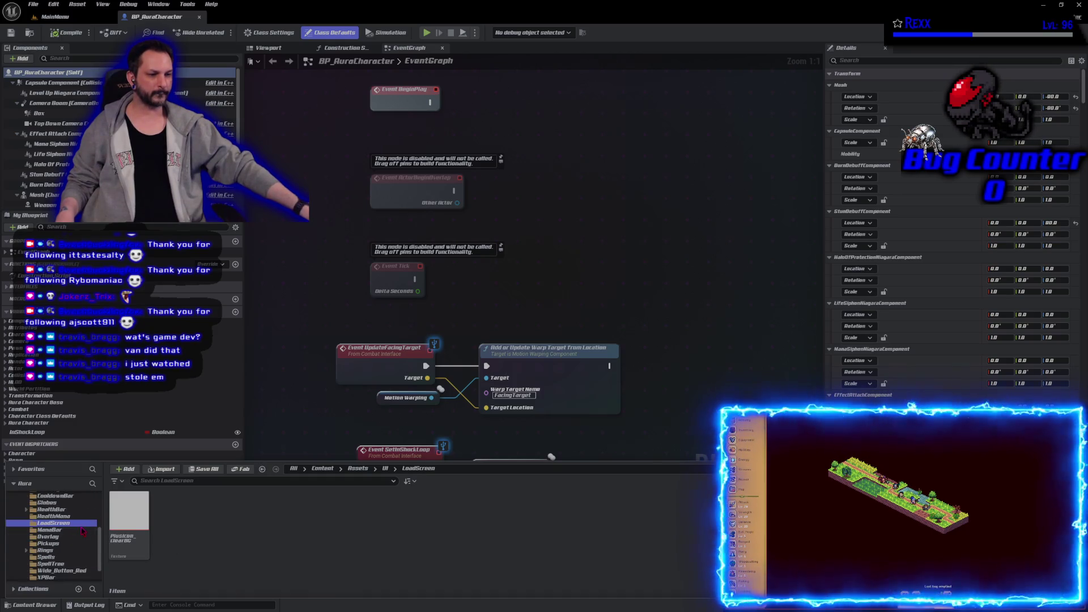
pyautogui.scroll(-1, 82, 531)
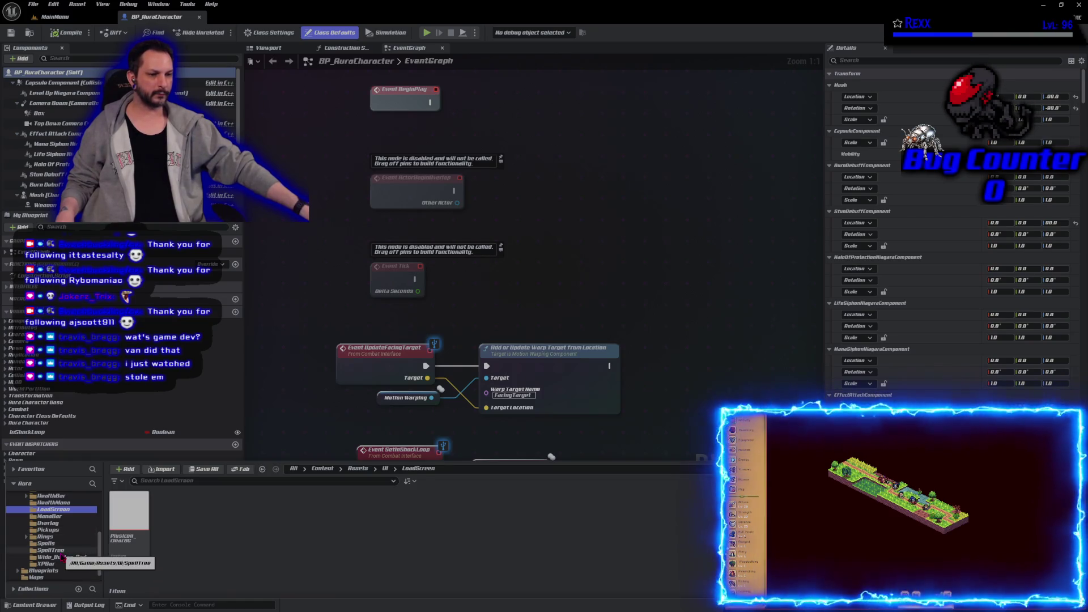
pyautogui.scroll(2, 78, 532)
pyautogui.scroll(-2, 78, 533)
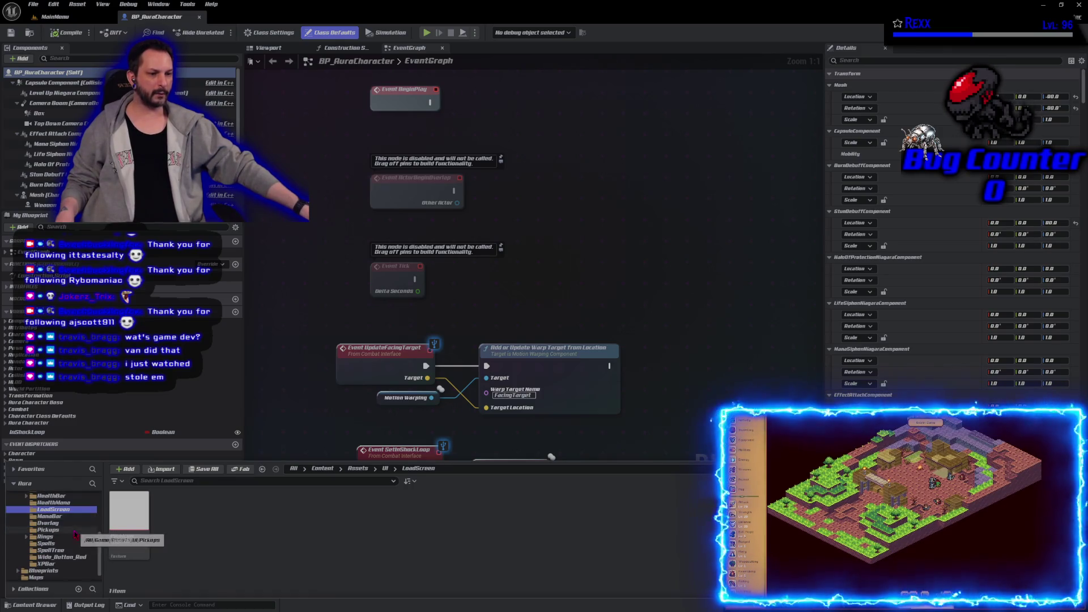
pyautogui.scroll(-1, 76, 535)
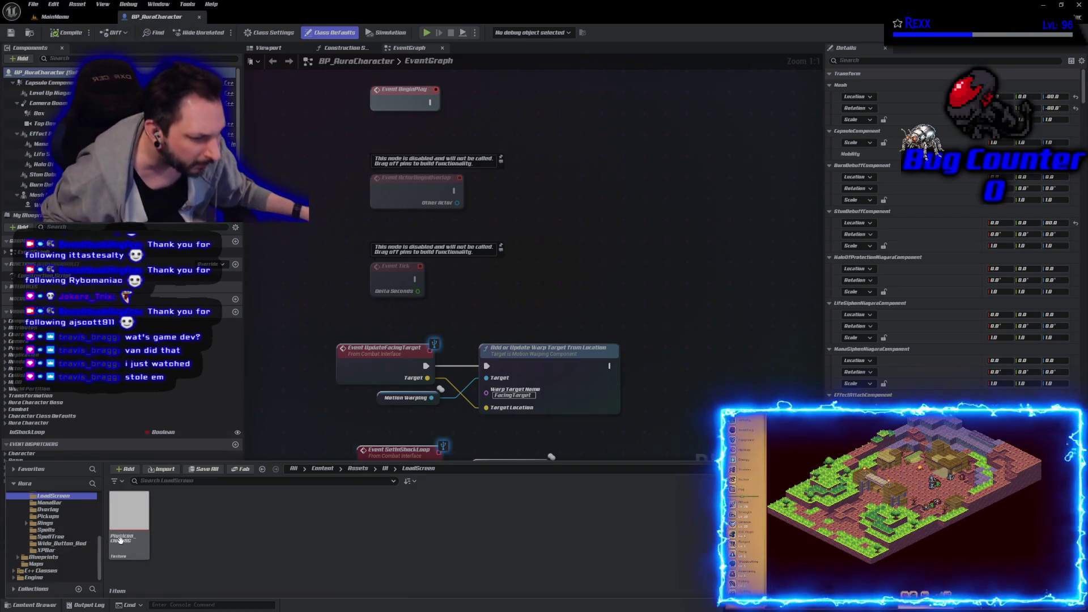
pyautogui.scroll(2, 57, 559)
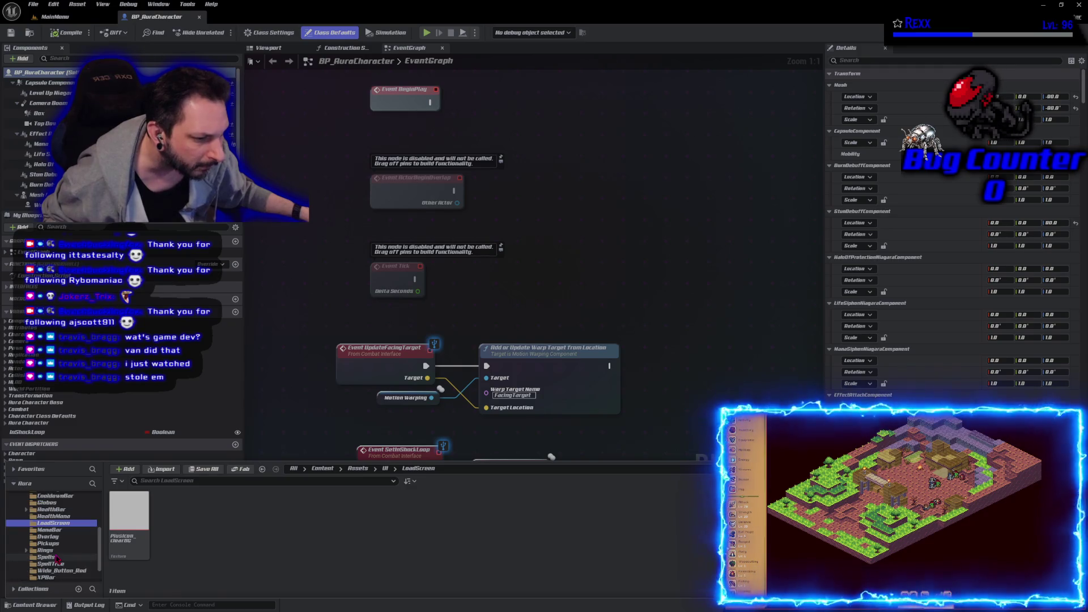
pyautogui.scroll(2, 57, 560)
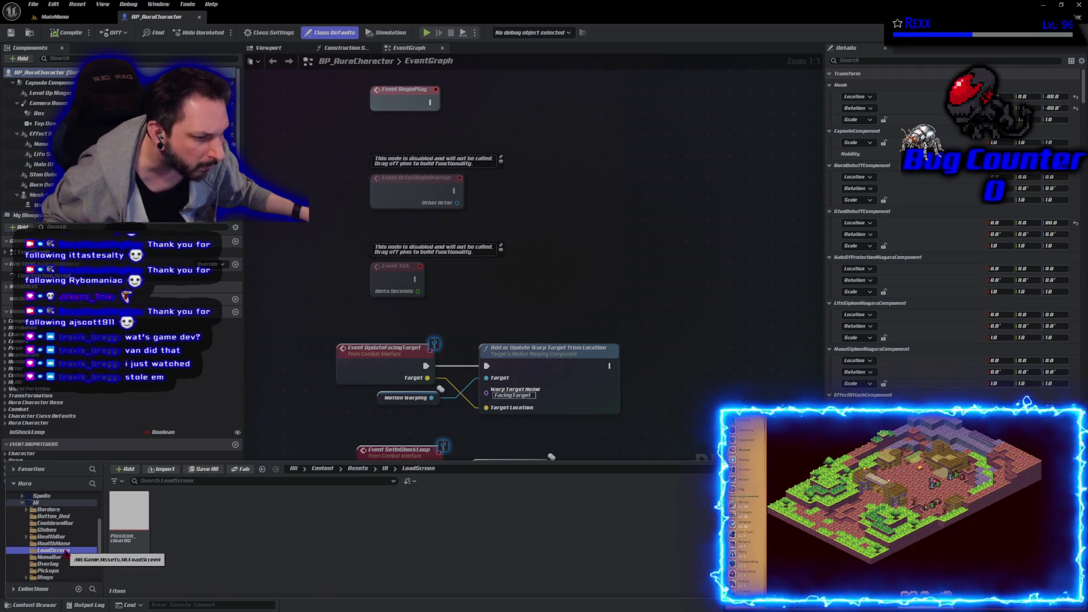
pyautogui.scroll(1, 62, 552)
# - Navigate to Blueprints > UI > MainMenu and open WBP_MainMenu in the designer
pyautogui.click(35, 516)
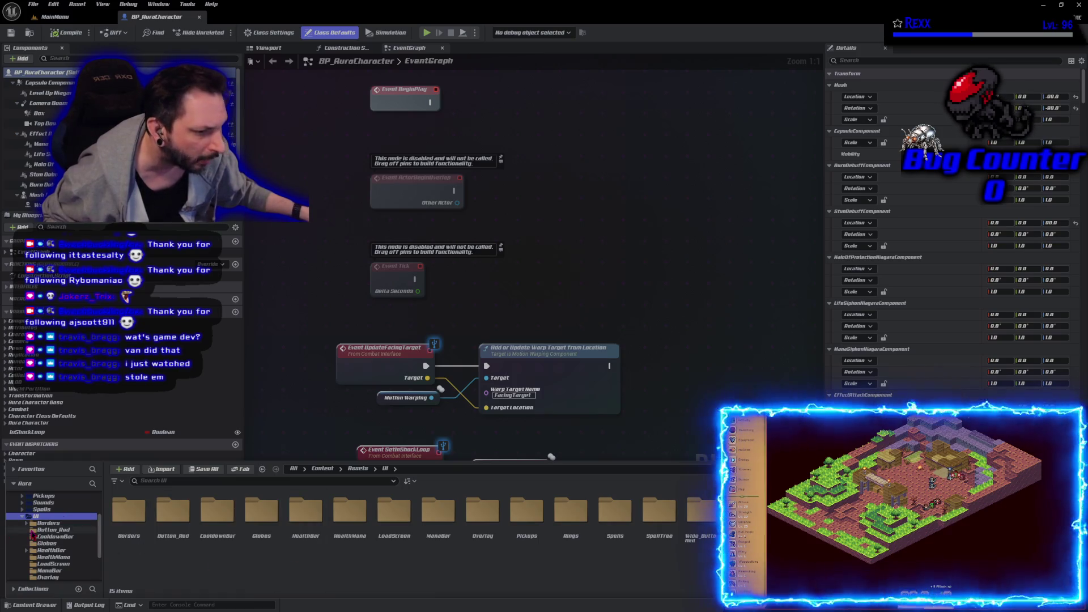
pyautogui.scroll(-5, 33, 564)
pyautogui.click(35, 557)
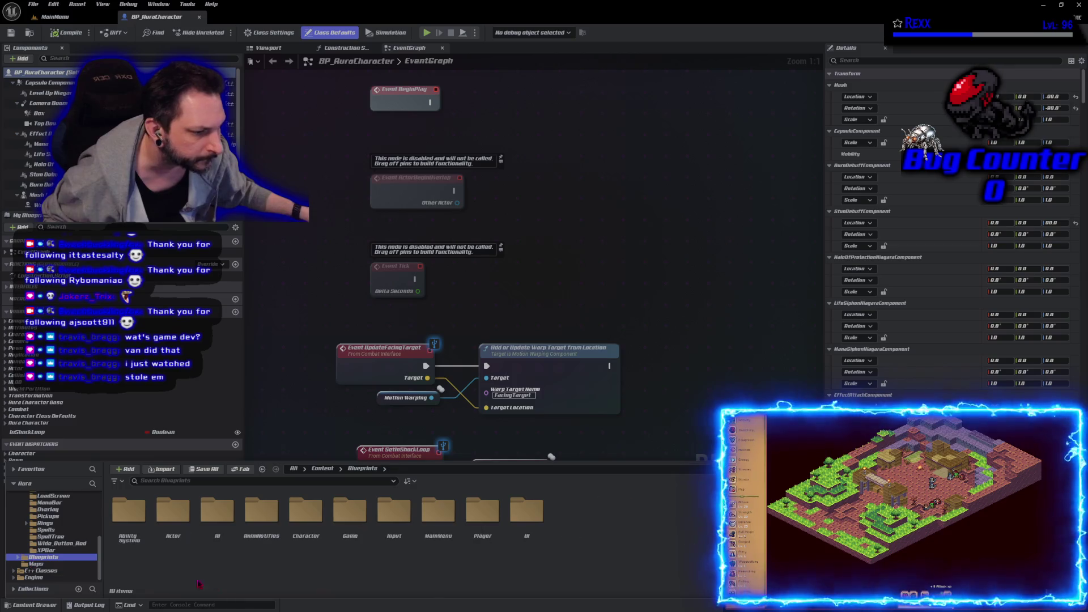
pyautogui.doubleClick(524, 555)
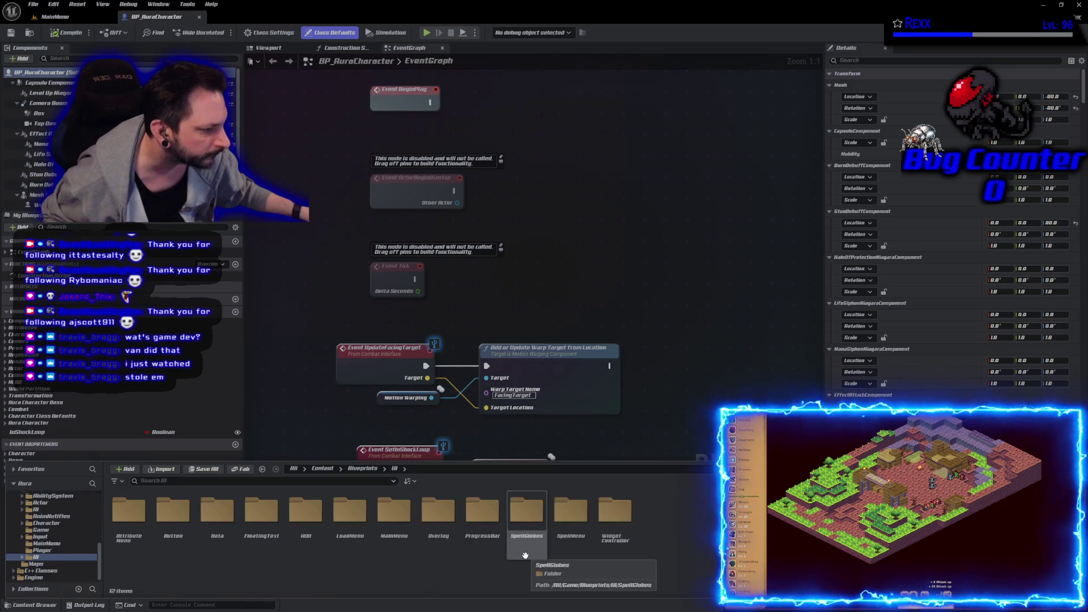
pyautogui.doubleClick(394, 533)
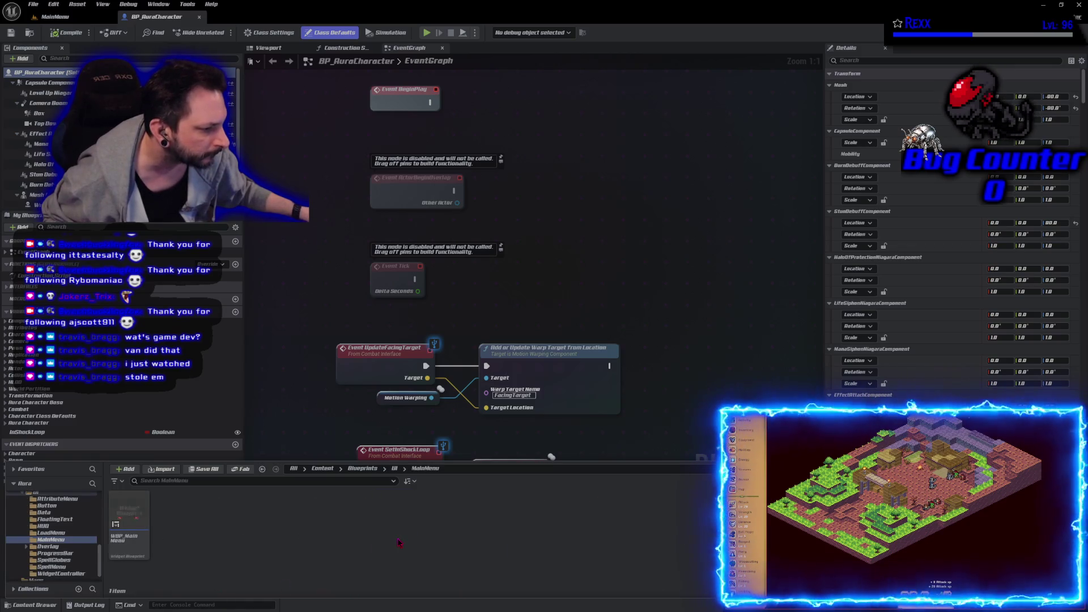
pyautogui.doubleClick(128, 541)
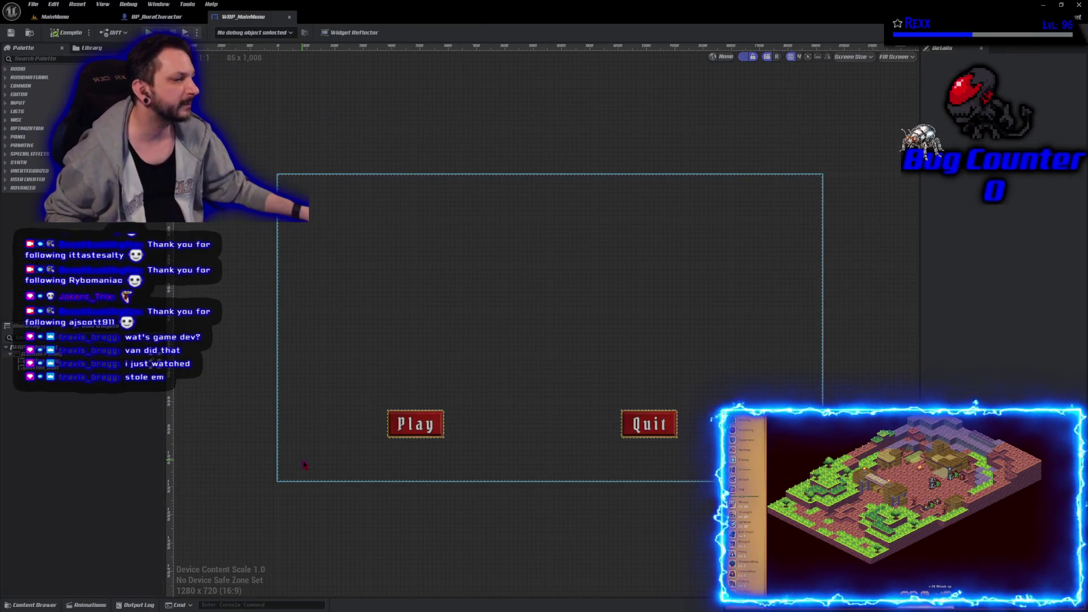
# - Go back to the UI folder, enter LoadMenu, and open the three WBP_LoadSlot widgets
pyautogui.hotkey('ctrl', 'space')
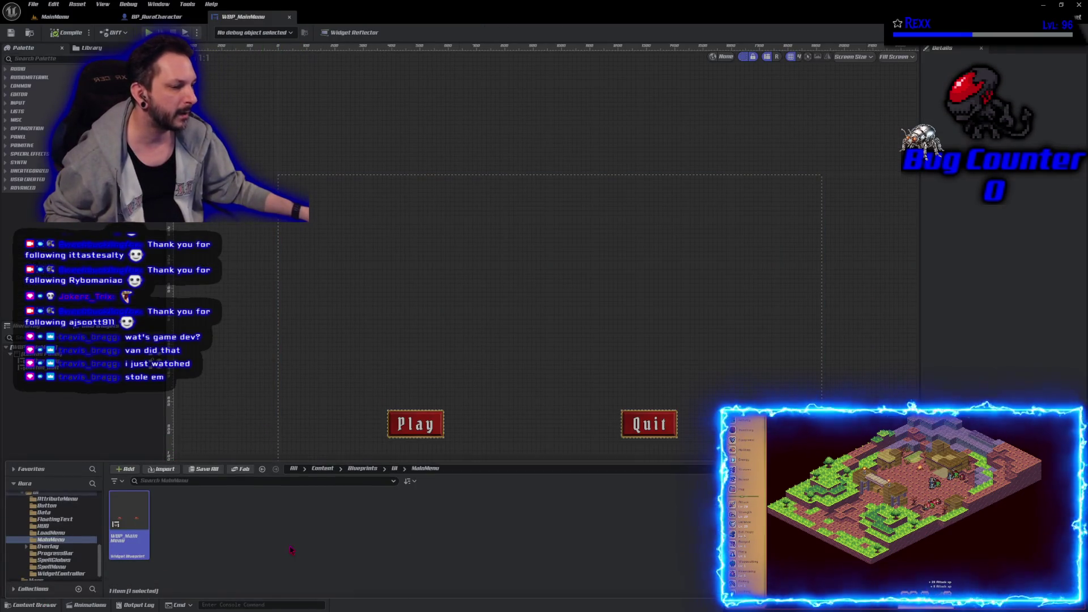
pyautogui.hotkey('alt', 'Left')
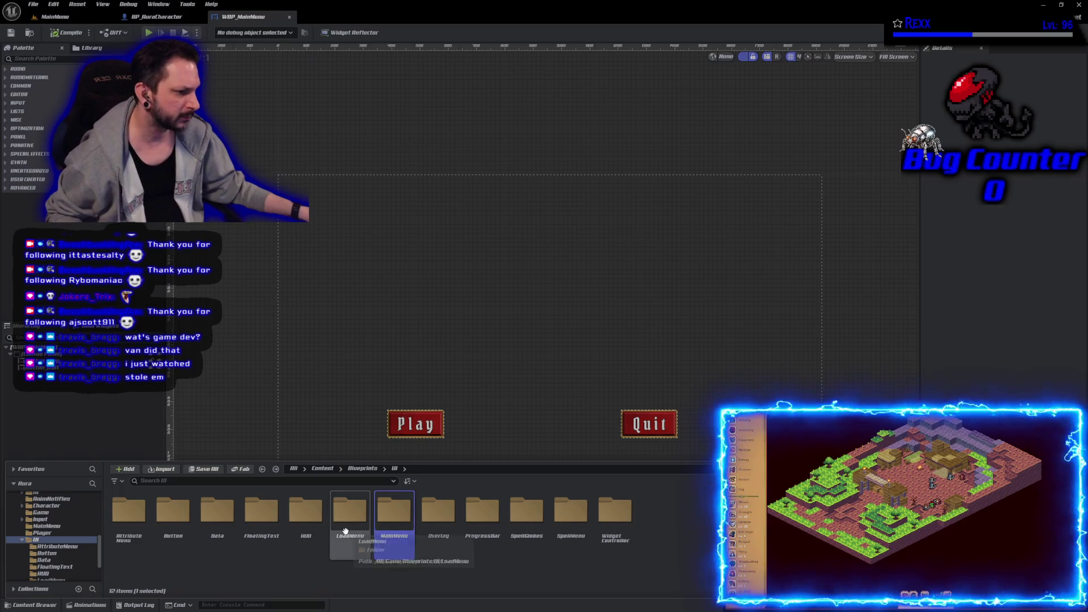
pyautogui.doubleClick(350, 510)
pyautogui.click(129, 516)
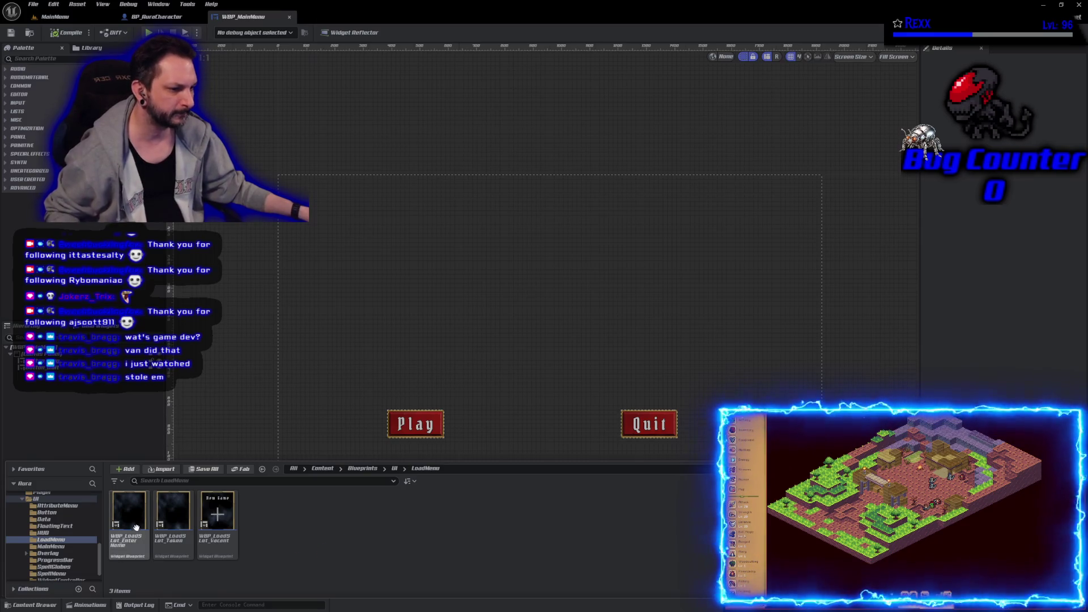
pyautogui.keyDown('shift'); pyautogui.click(221, 546); pyautogui.keyUp('shift')
pyautogui.doubleClick(221, 547)
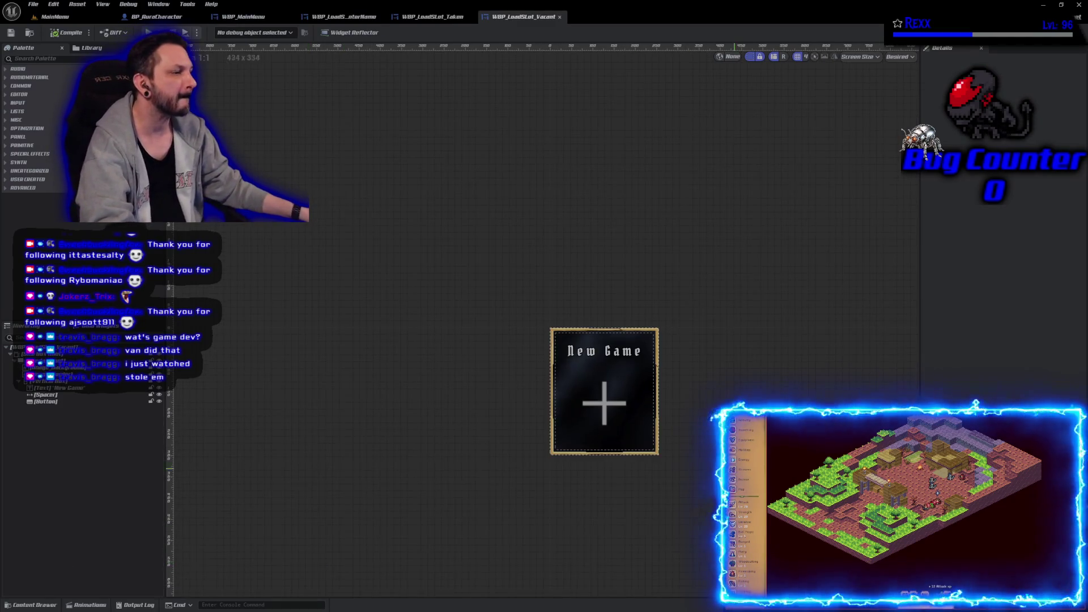
# - Flip through the Taken and EnterName slot widgets and recentre the EnterName panel
pyautogui.scroll(6, 385, 324)
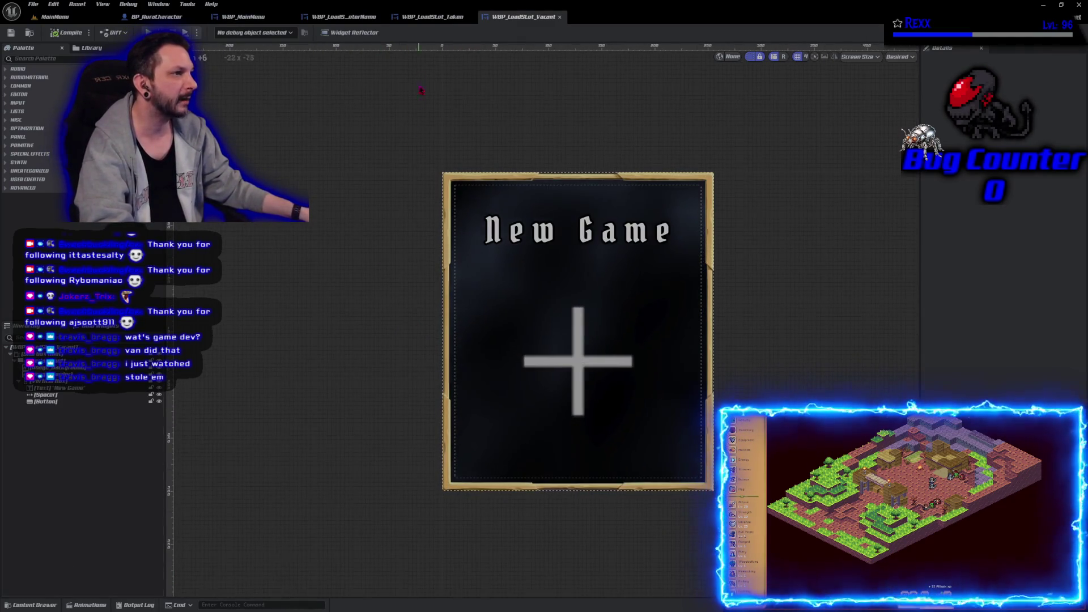
pyautogui.click(434, 17)
pyautogui.click(312, 16)
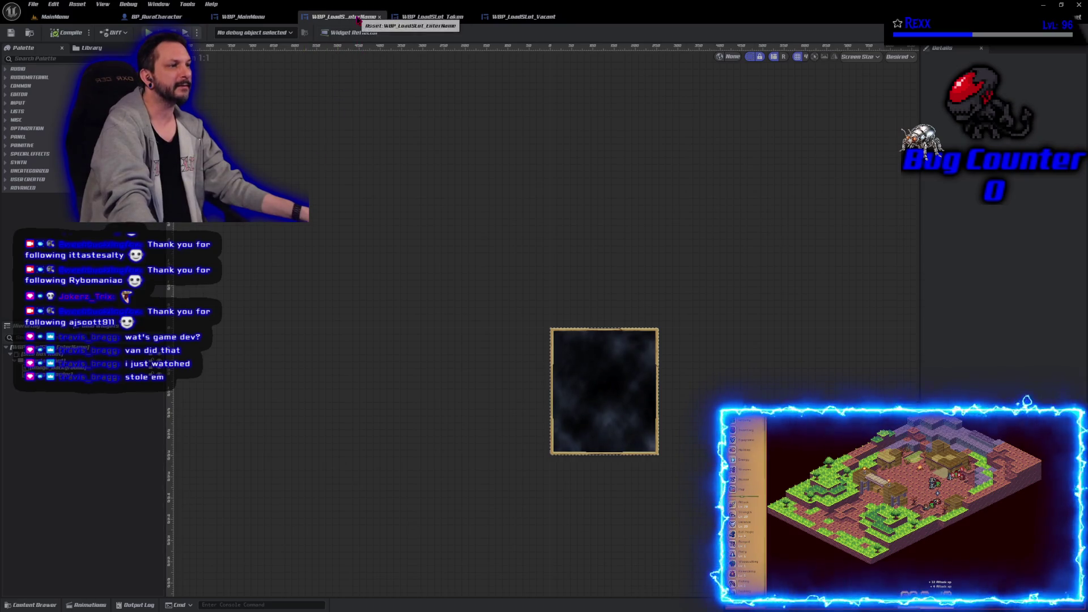
pyautogui.moveTo(501, 389)
pyautogui.mouseDown()
pyautogui.moveTo(400, 335)
pyautogui.moveTo(420, 318)
pyautogui.mouseUp()
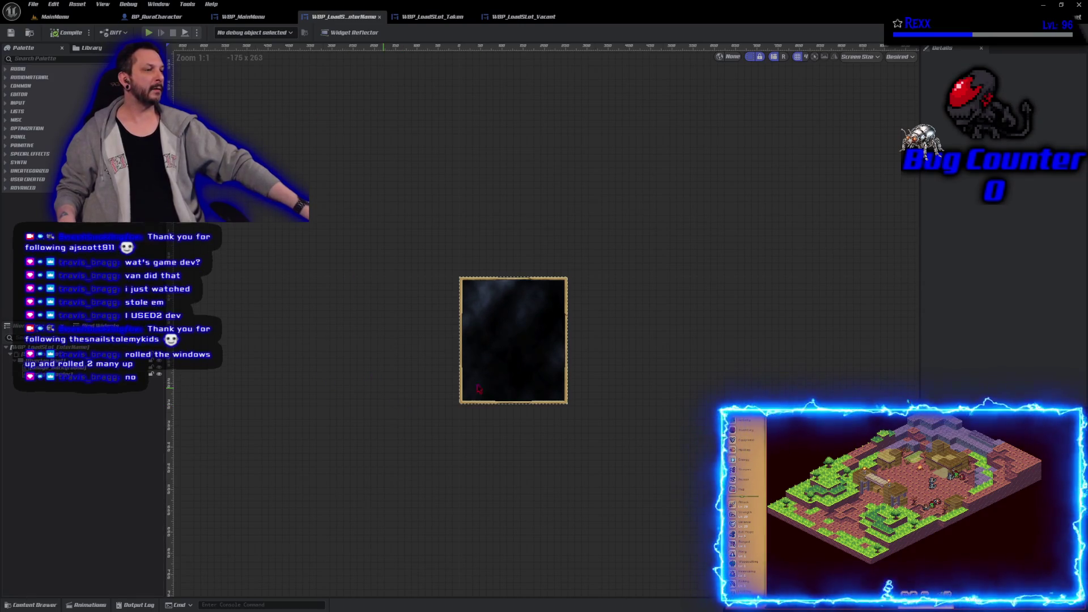
# - Duplicate Image_Background's cloud material as MI_FlowingUIBG1 and open the copy
pyautogui.click(491, 372)
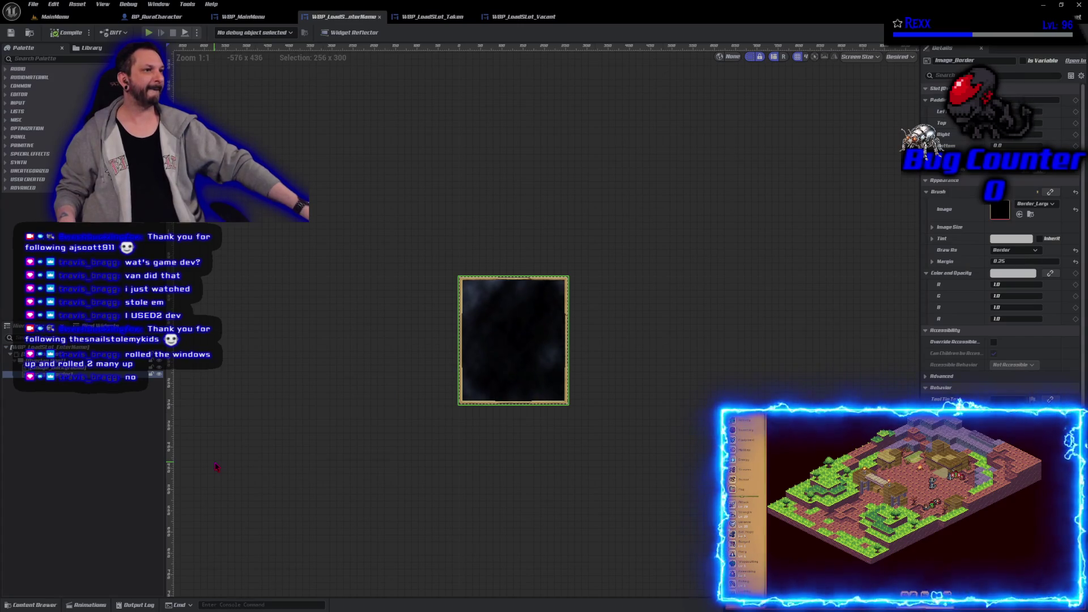
pyautogui.click(558, 366)
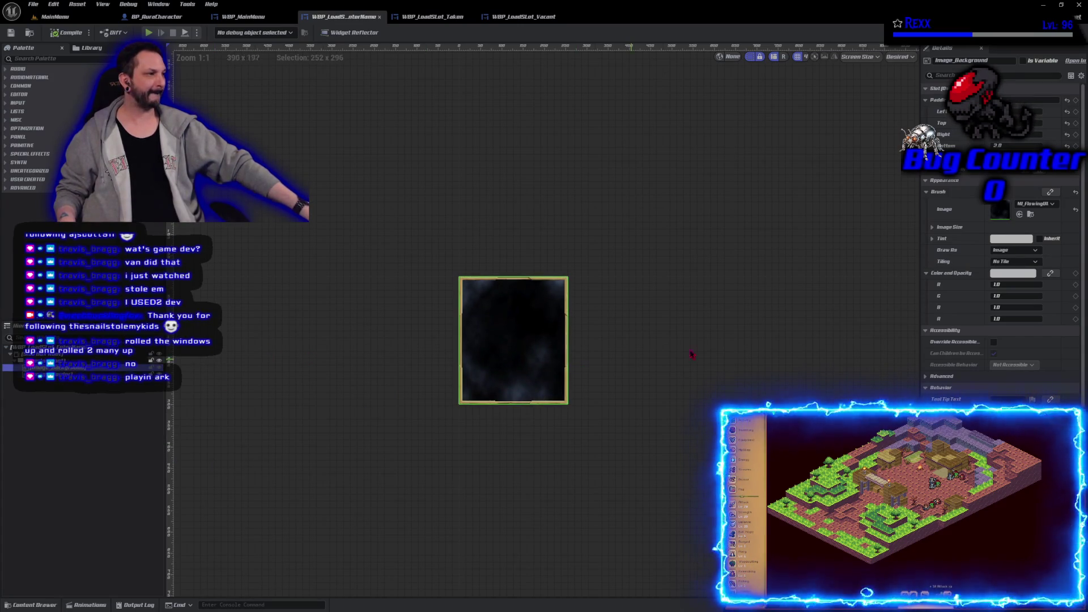
pyautogui.click(1030, 214)
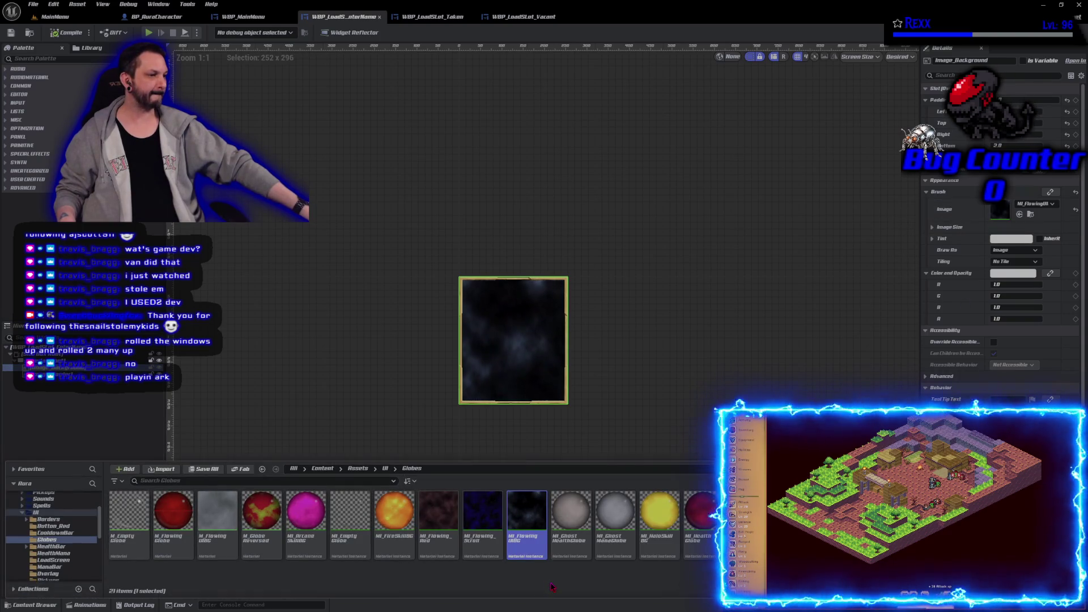
pyautogui.rightClick(527, 526)
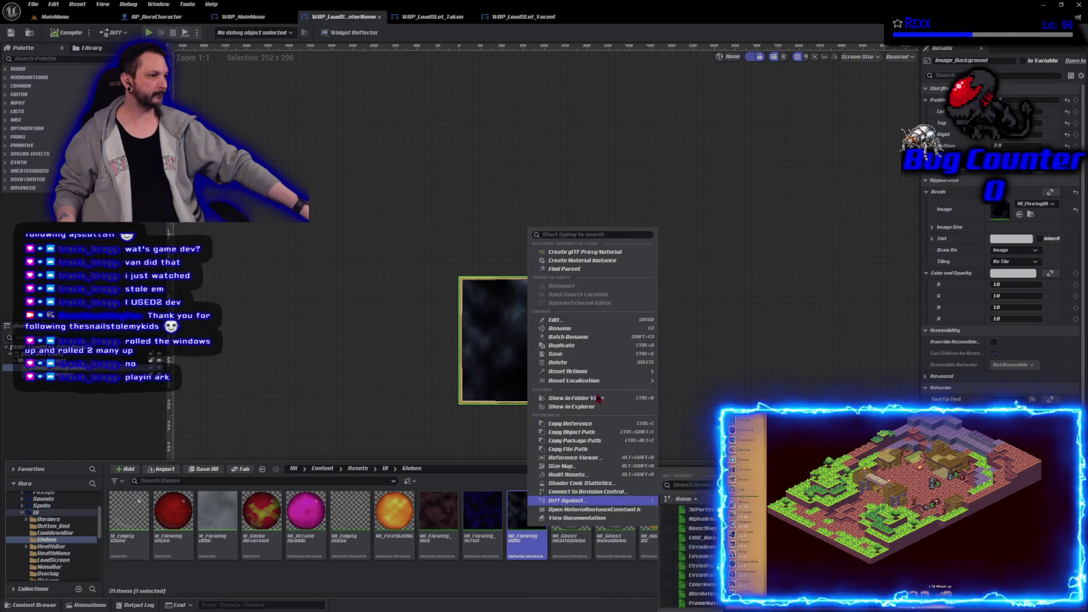
pyautogui.click(590, 346)
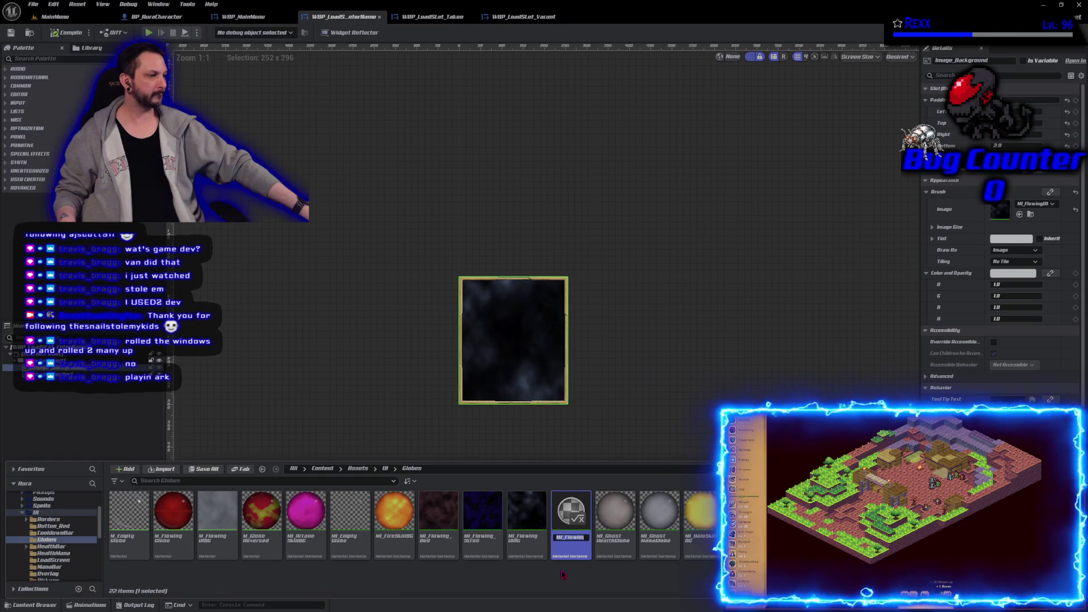
pyautogui.press('Return')
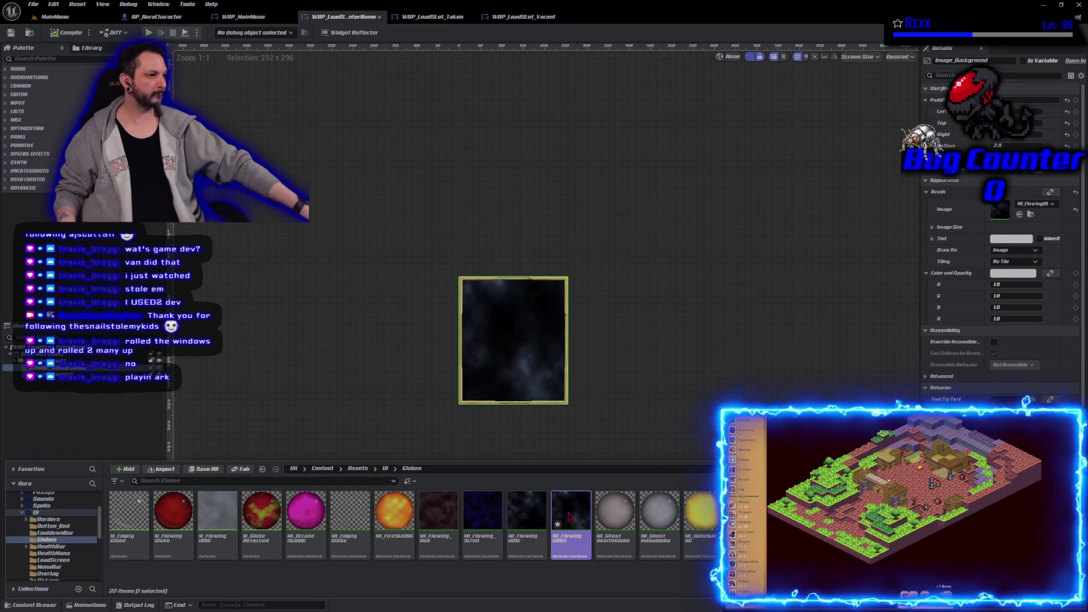
pyautogui.doubleClick(570, 513)
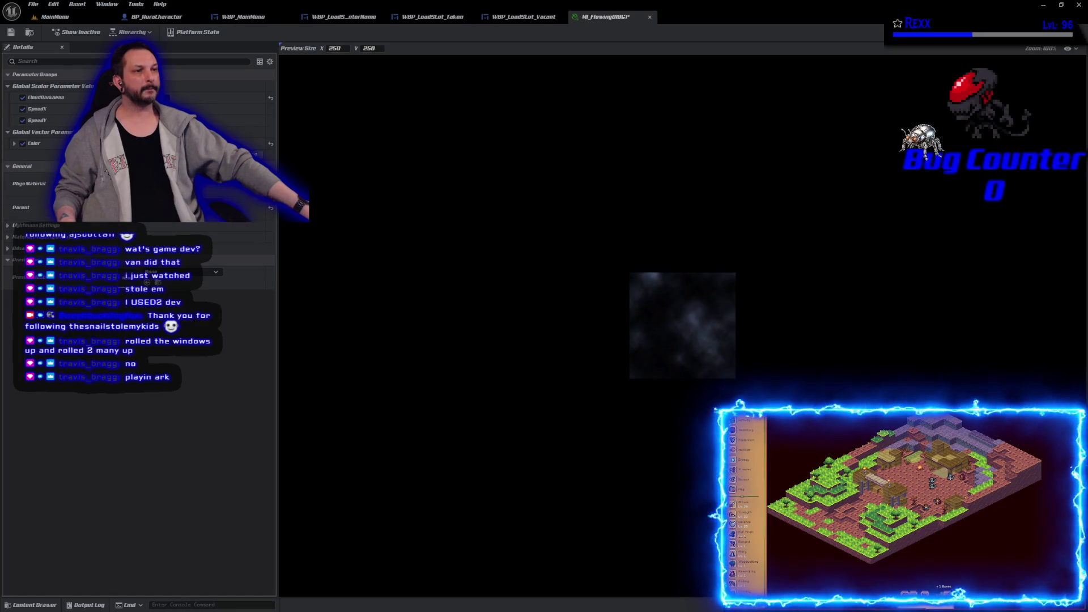
# - Set MI_FlowingUIBG1's Color parameter to pure blue, hex 0000FF
pyautogui.click(170, 144)
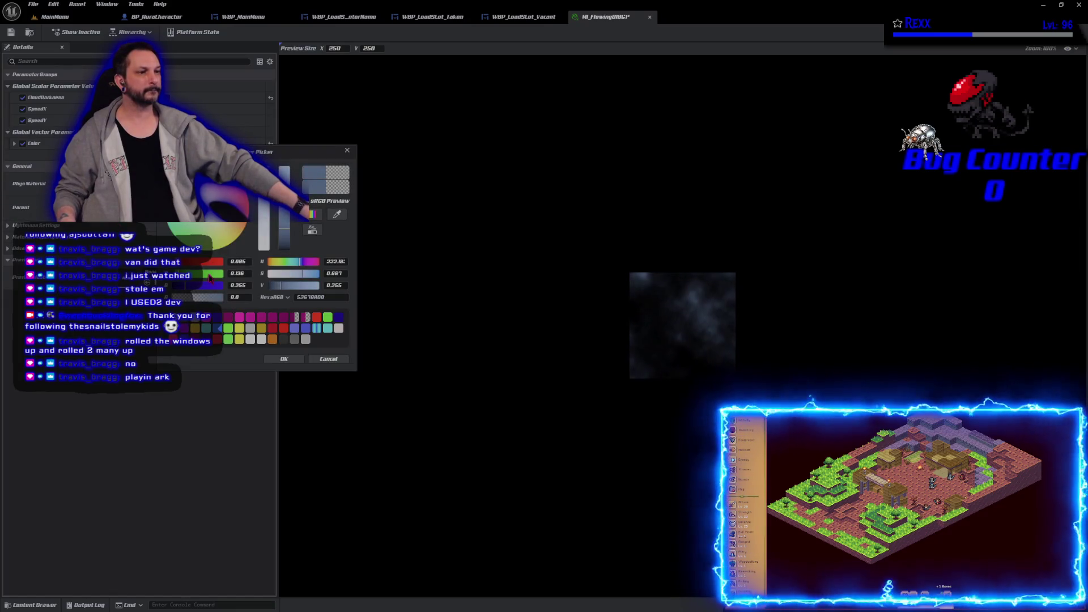
pyautogui.moveTo(202, 289); pyautogui.dragTo(205, 285)
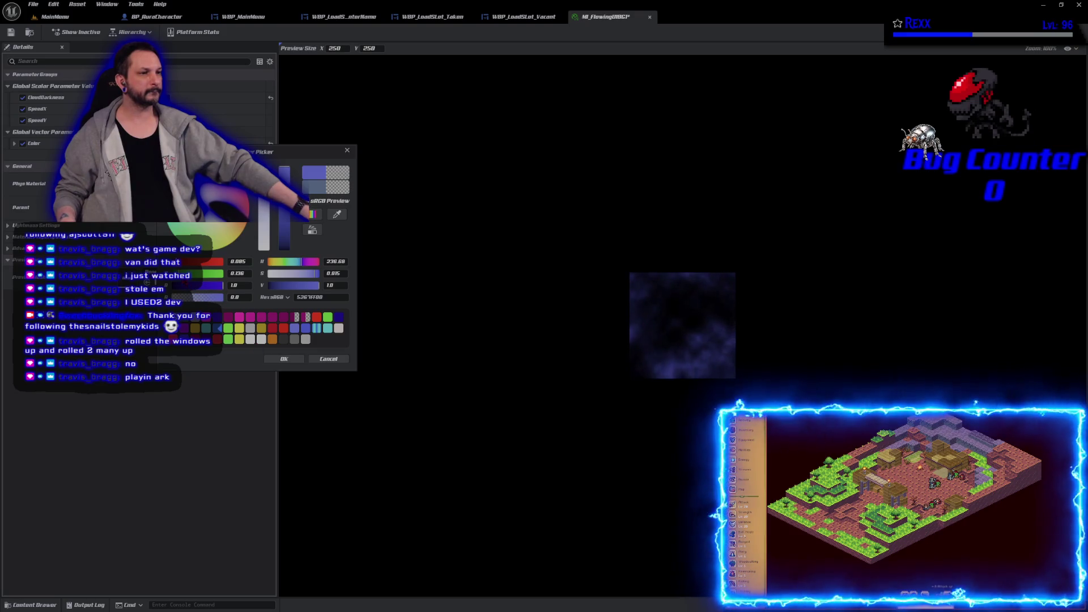
pyautogui.click(187, 187)
pyautogui.moveTo(199, 261); pyautogui.dragTo(182, 261)
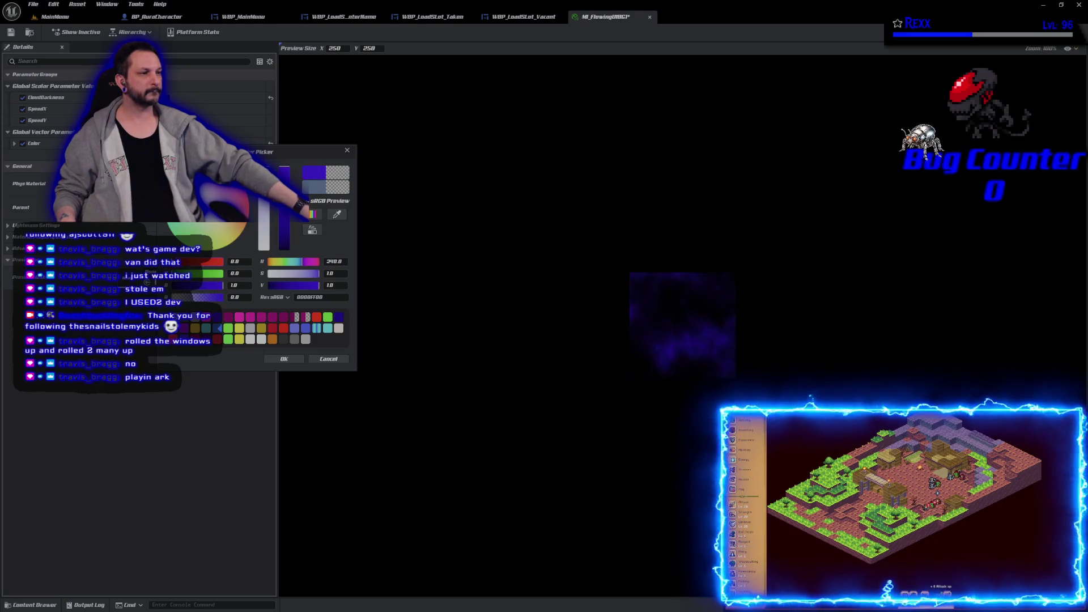
pyautogui.click(284, 358)
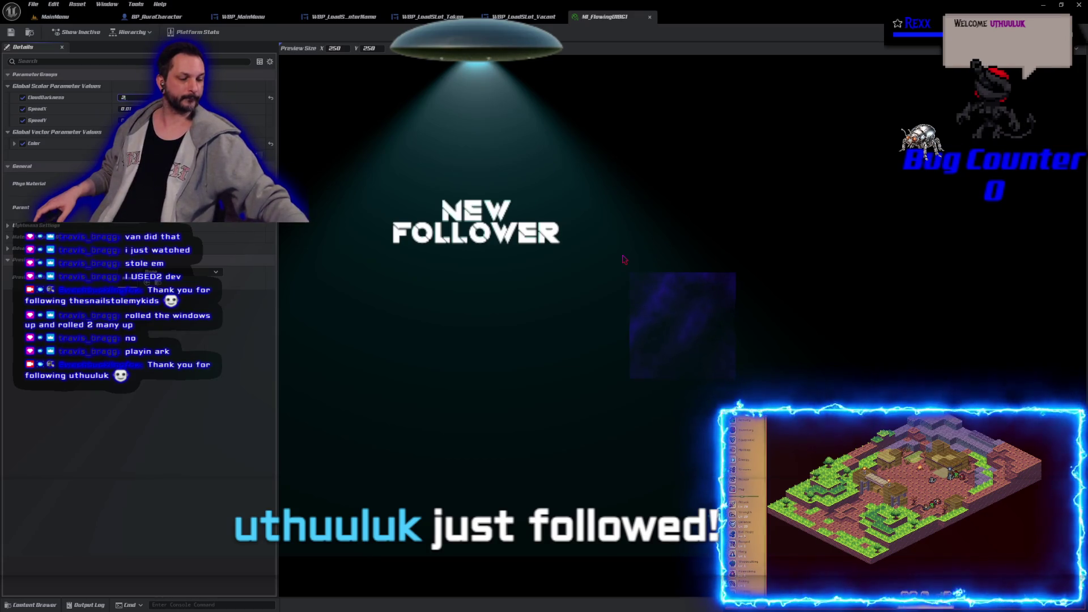
# - Try CloudDarkness values 2, 10, 5, 8 and 1, settling on 2
pyautogui.write('2')
pyautogui.press('Return')
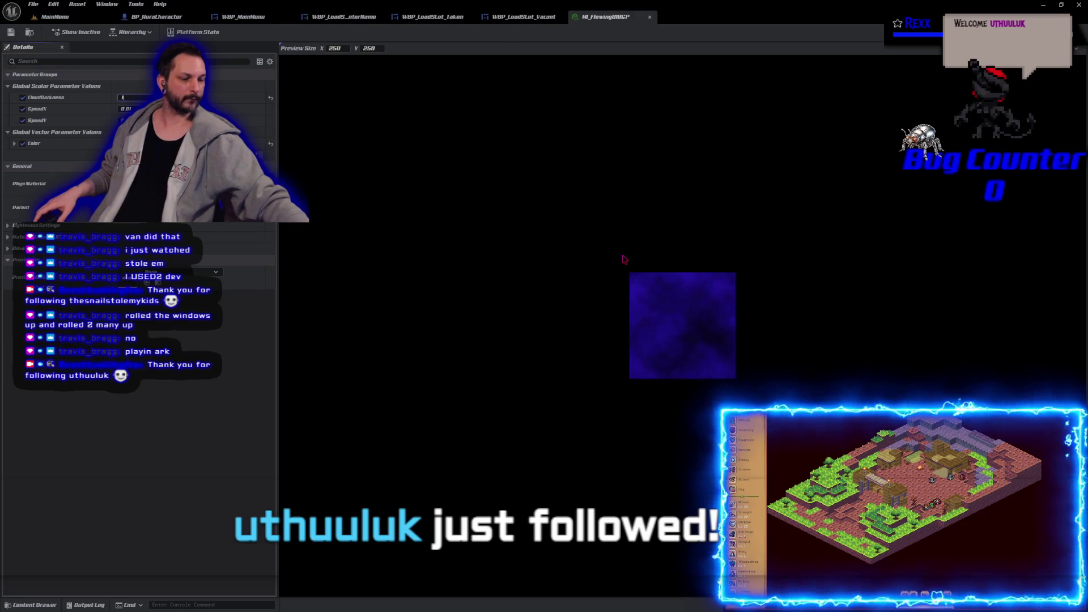
pyautogui.write('0')
pyautogui.press('Return')
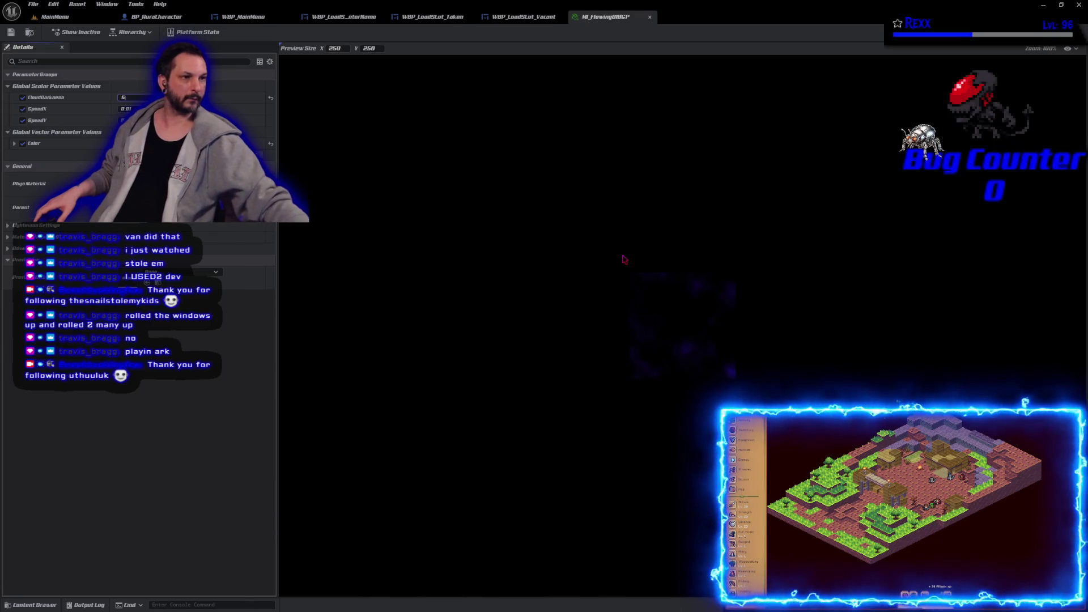
pyautogui.write('5')
pyautogui.press('Return')
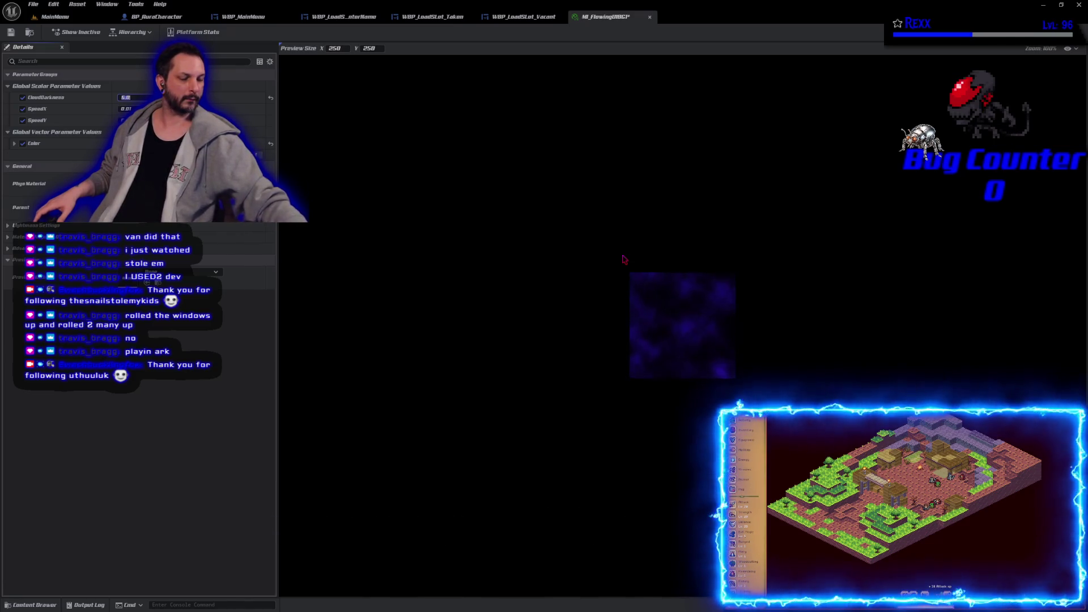
pyautogui.write('8')
pyautogui.press('Return')
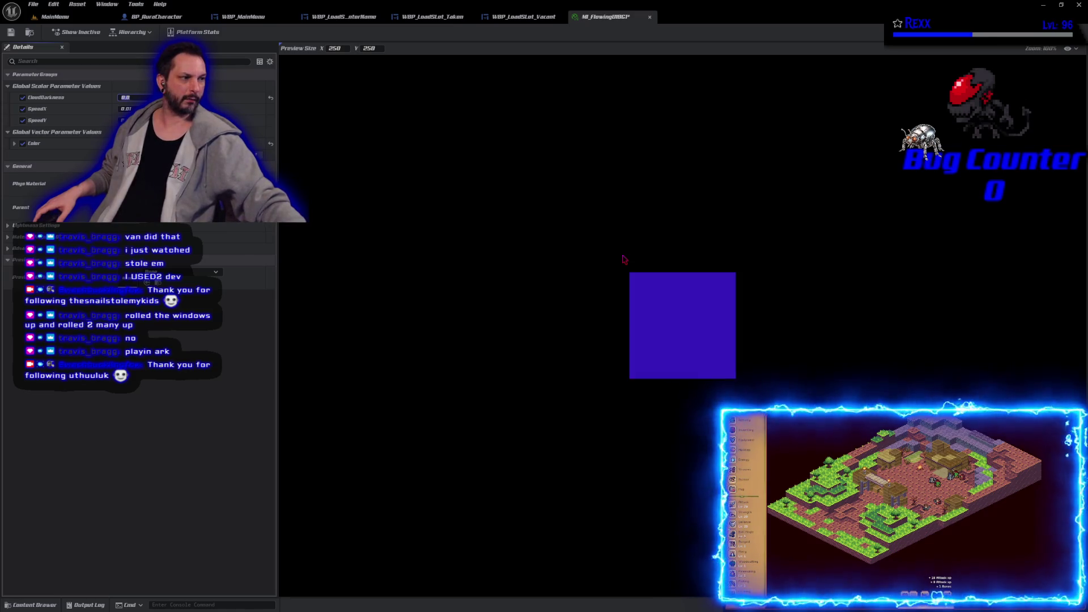
pyautogui.write('1')
pyautogui.press('Return')
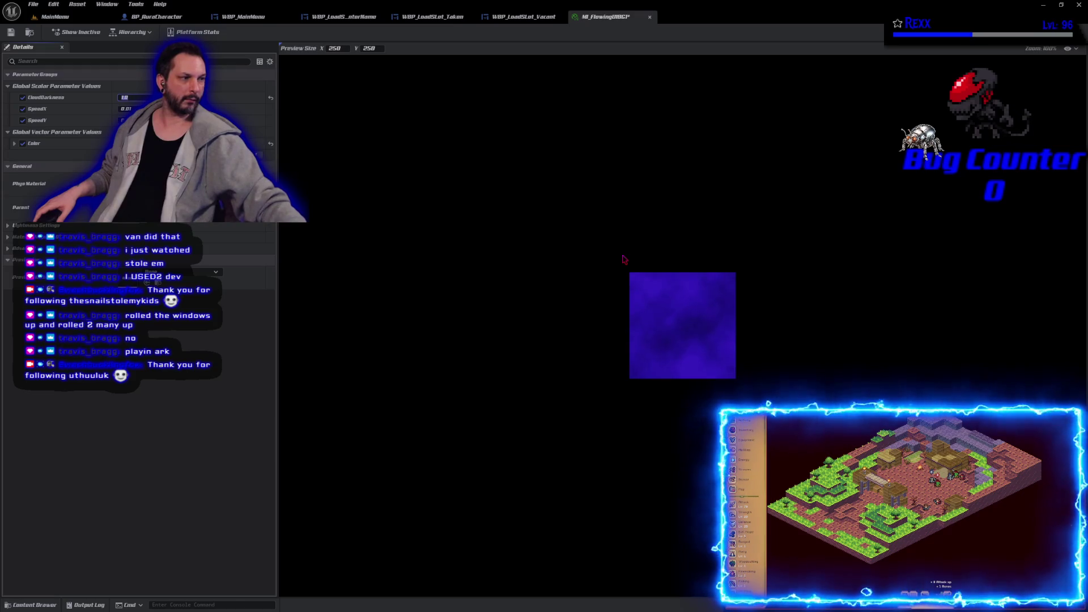
pyautogui.write('2')
pyautogui.press('Return')
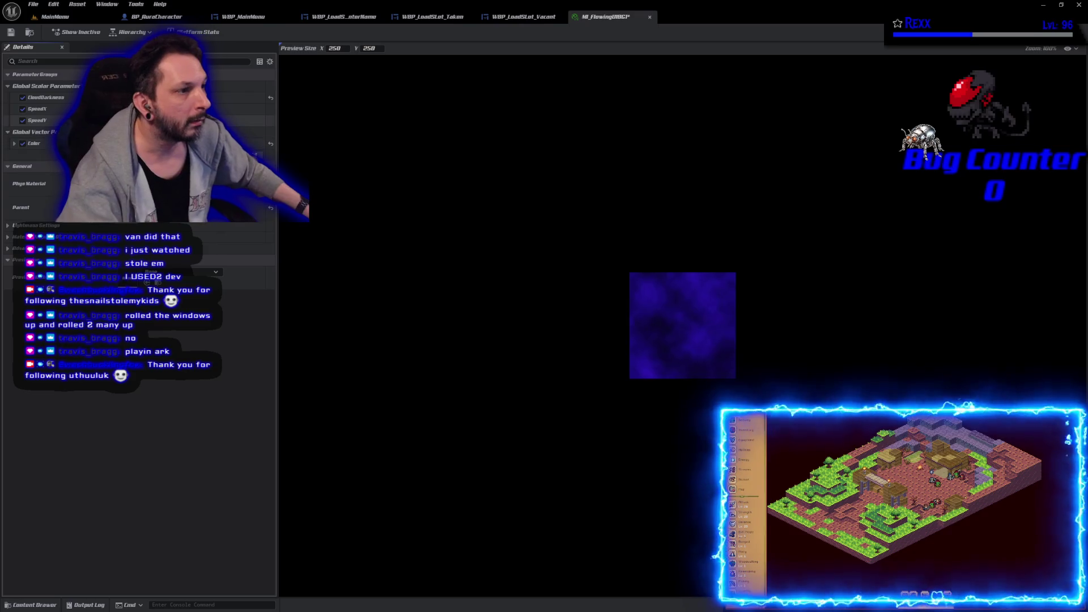
# - Adjust the SpeedY and SpeedX cloud scroll speeds, then bring up the Globes material assets
pyautogui.press('Return')
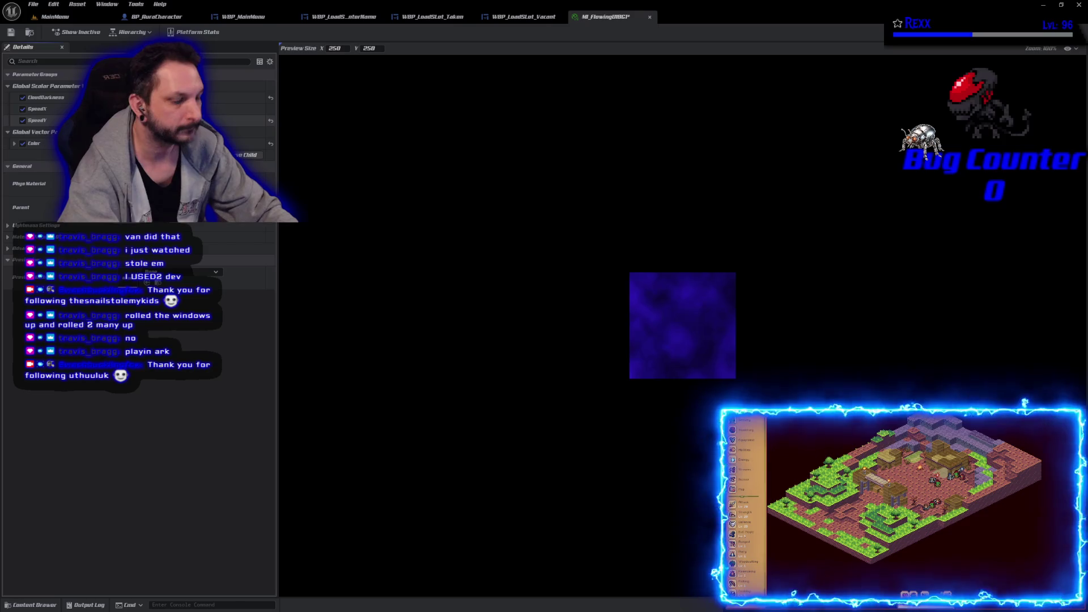
pyautogui.press('Return')
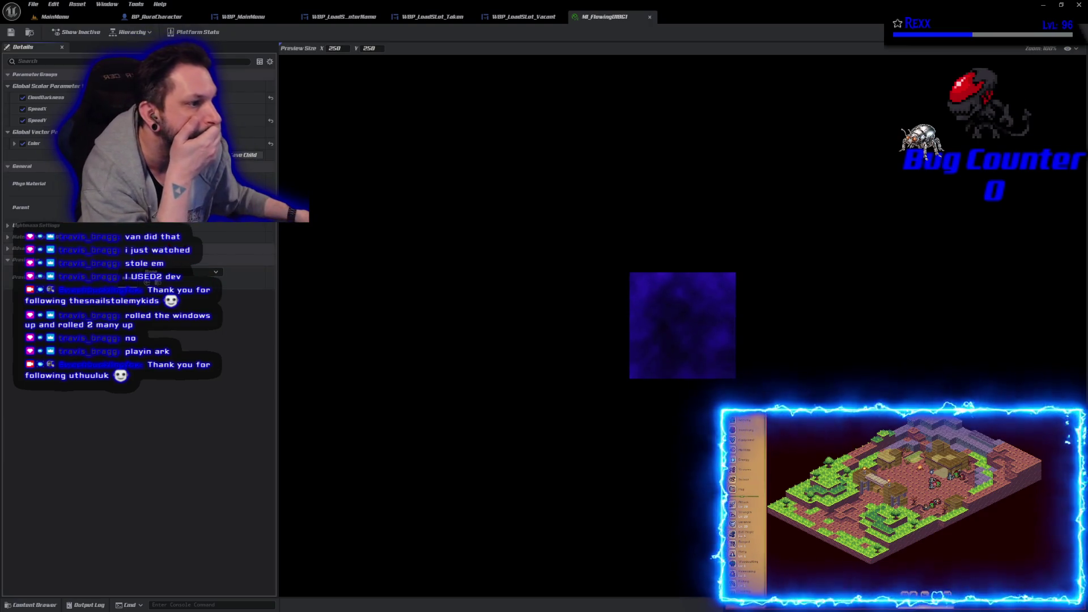
pyautogui.hotkey('ctrl', 'space')
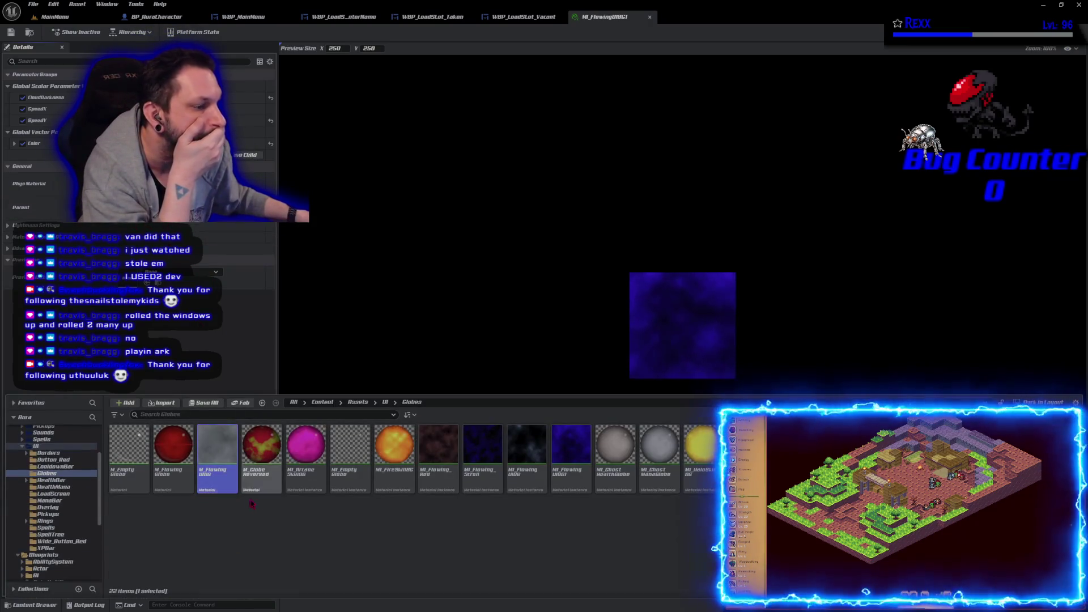
# - Duplicate the flowing UI material as M_FlowingUIBG1 and open its graph
pyautogui.rightClick(210, 451)
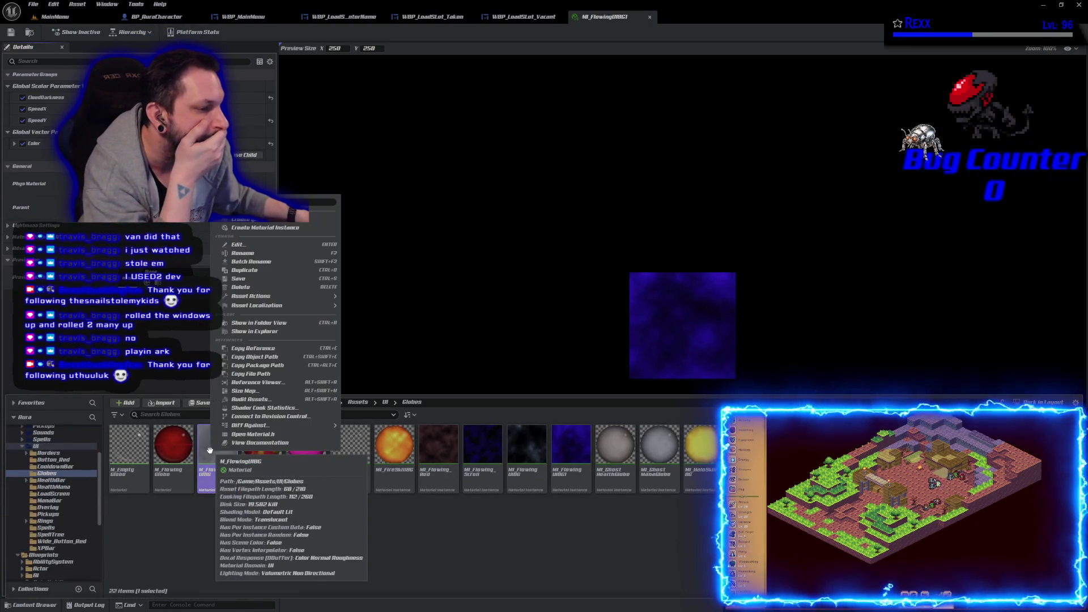
pyautogui.click(264, 271)
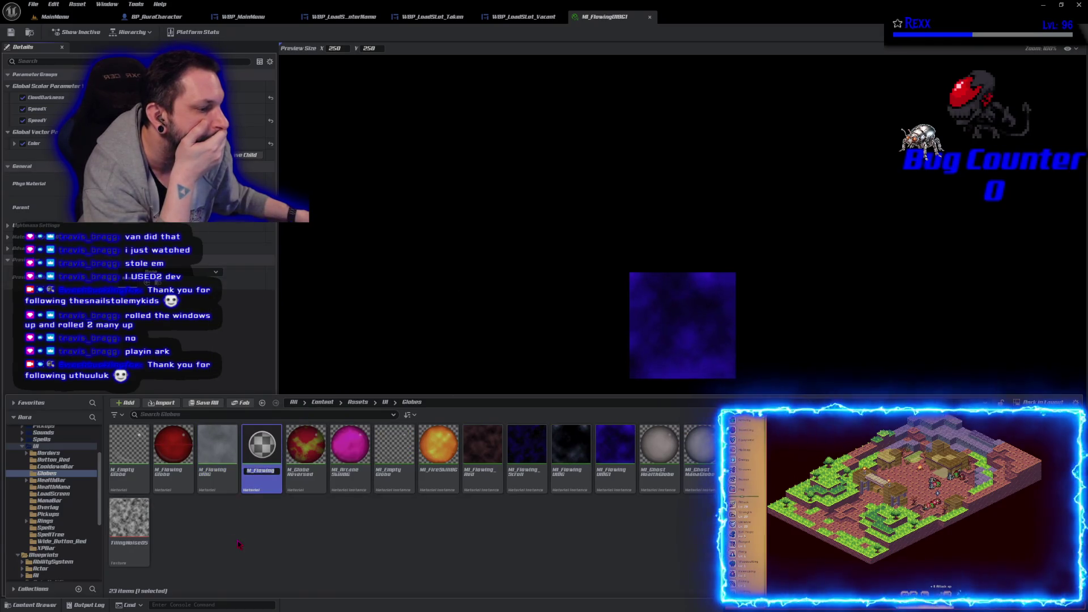
pyautogui.doubleClick(267, 447)
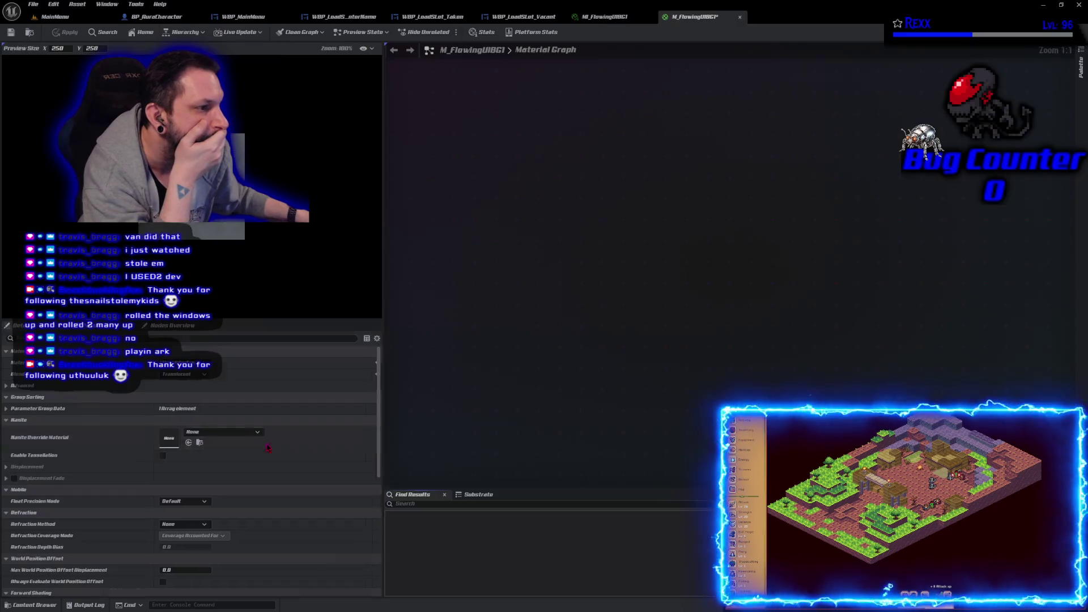
# - Reroute the lower Texture Sample's wire to the B channel and save M_FlowingUIBG1
pyautogui.scroll(-5, 566, 295)
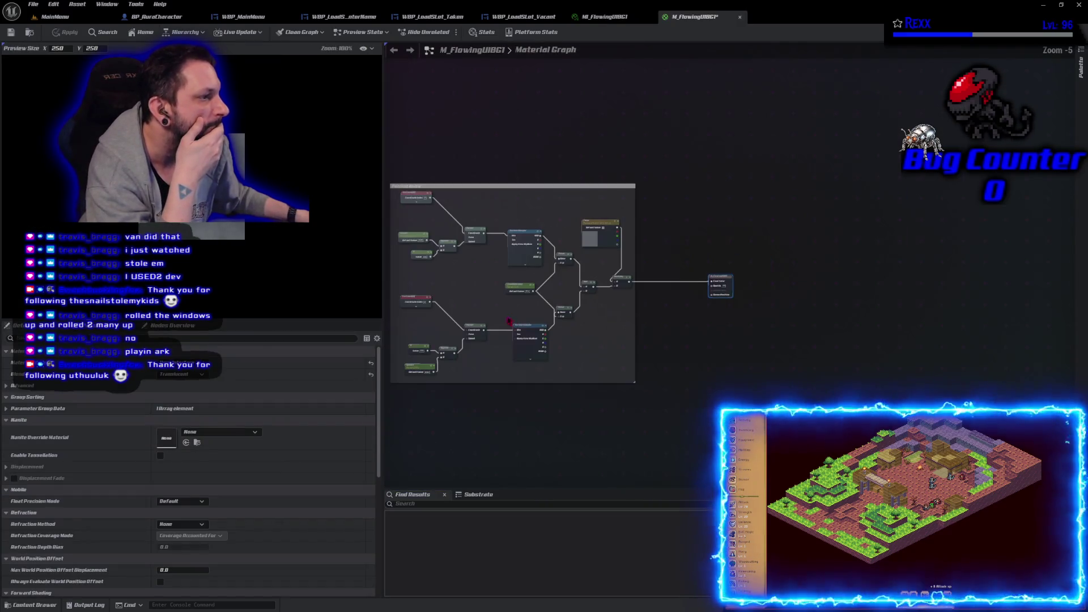
pyautogui.scroll(3, 583, 312)
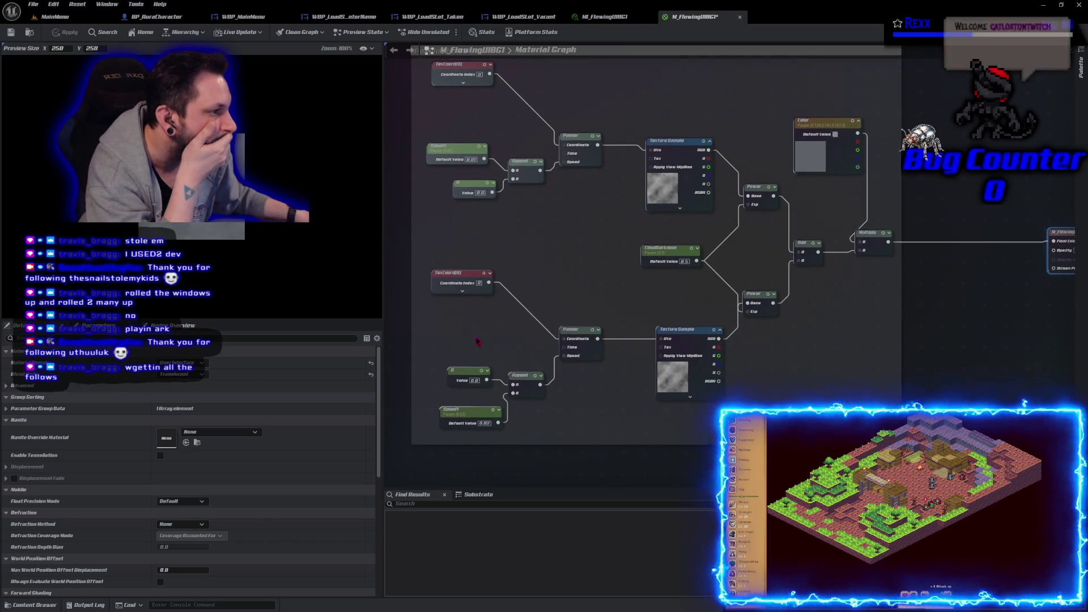
pyautogui.moveTo(800, 386)
pyautogui.mouseDown()
pyautogui.moveTo(698, 369)
pyautogui.moveTo(642, 373)
pyautogui.mouseUp()
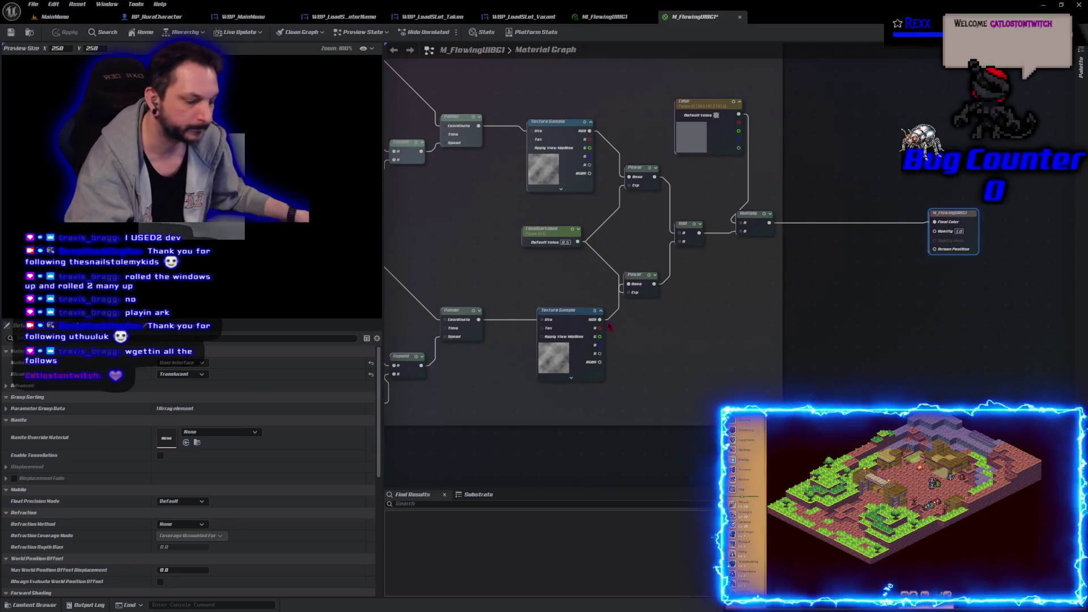
pyautogui.moveTo(601, 317); pyautogui.dragTo(600, 347)
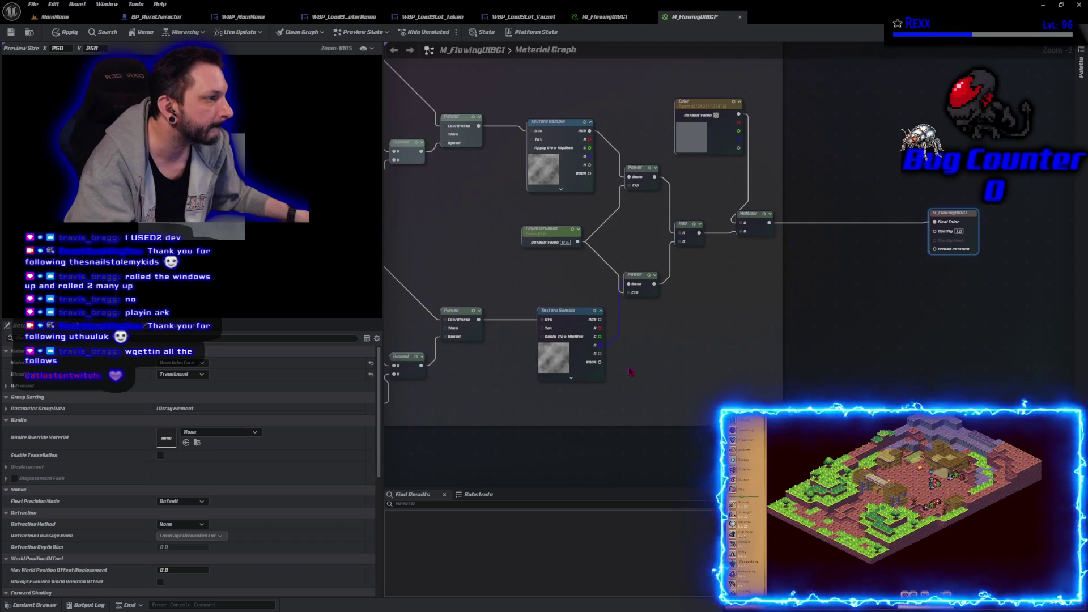
pyautogui.click(31, 32)
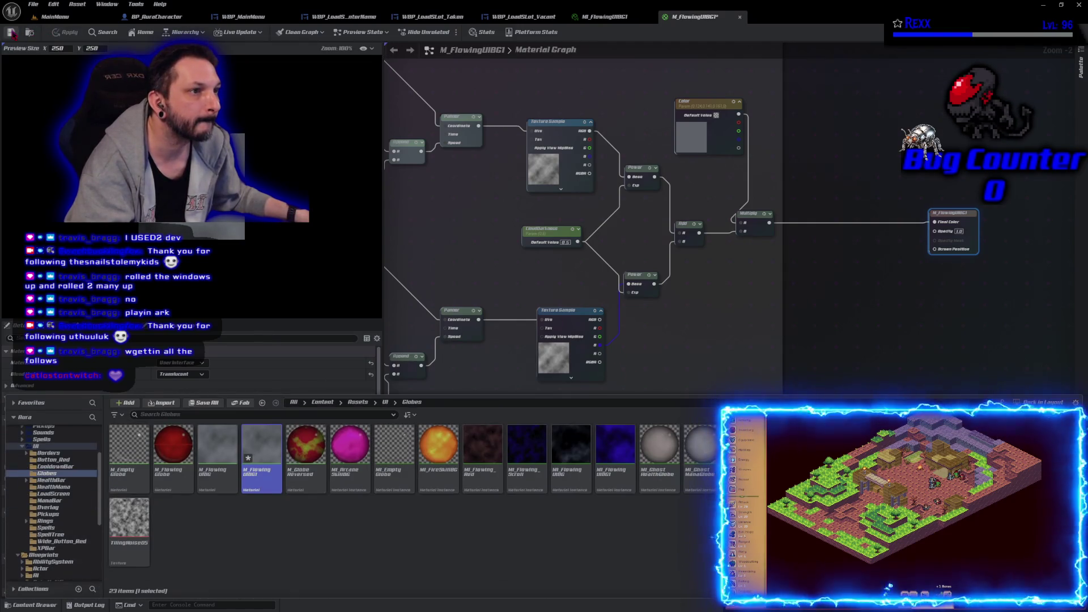
pyautogui.hotkey('ctrl', 's')
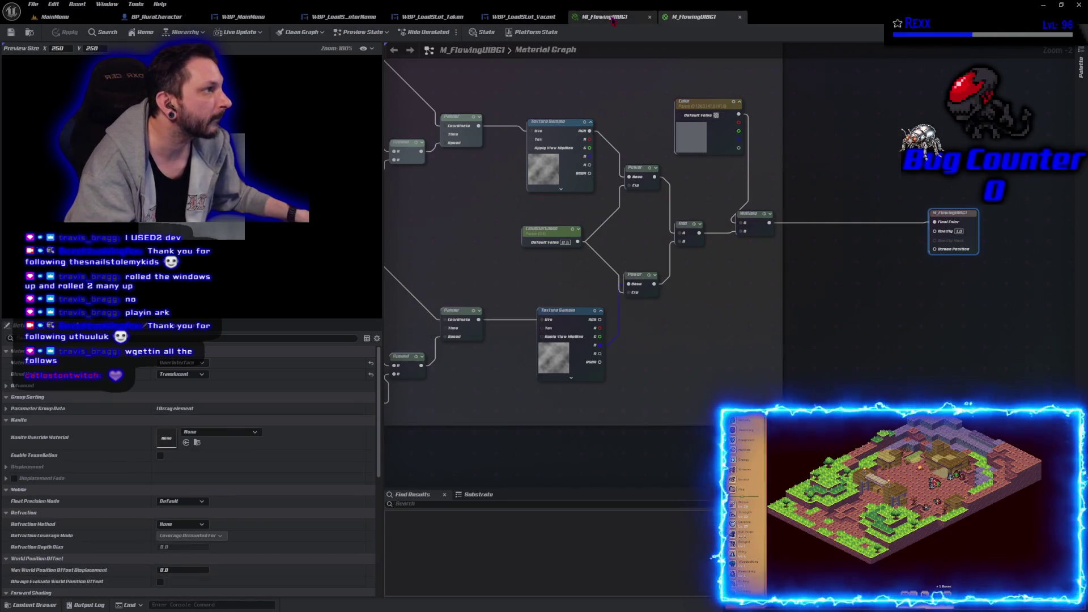
pyautogui.click(612, 17)
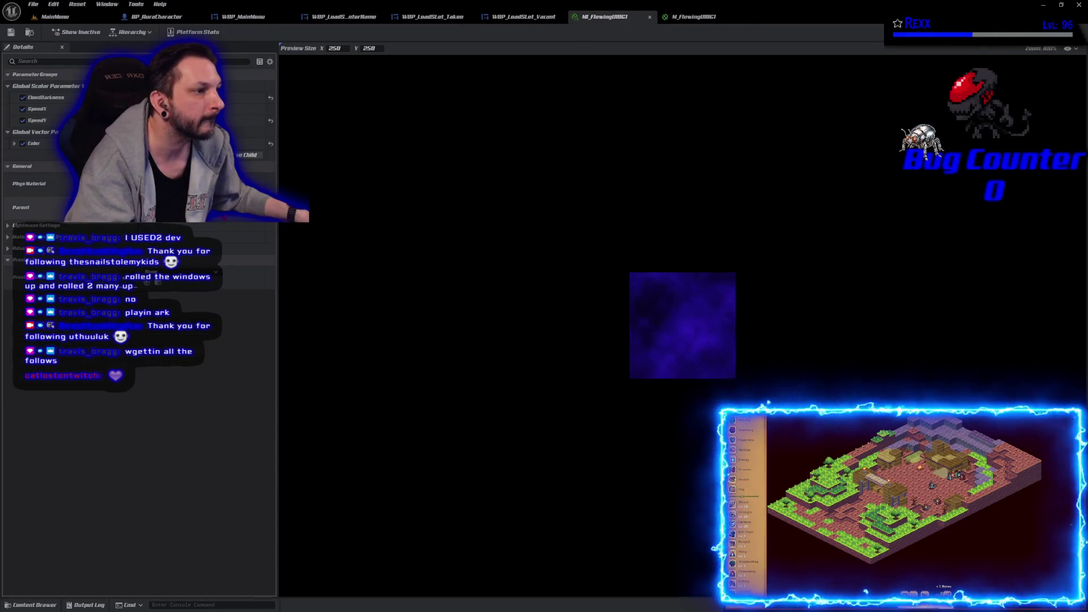
# - Set MI_FlowingUIBG1's parent material to M_FlowingUIBG1 and save the instance
pyautogui.click(187, 273)
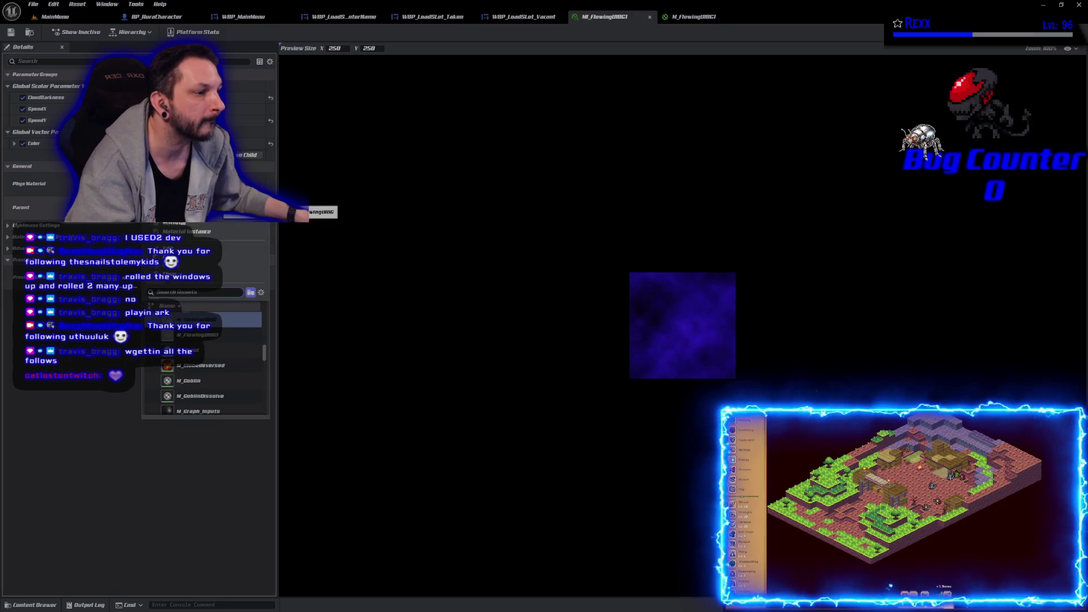
pyautogui.click(222, 339)
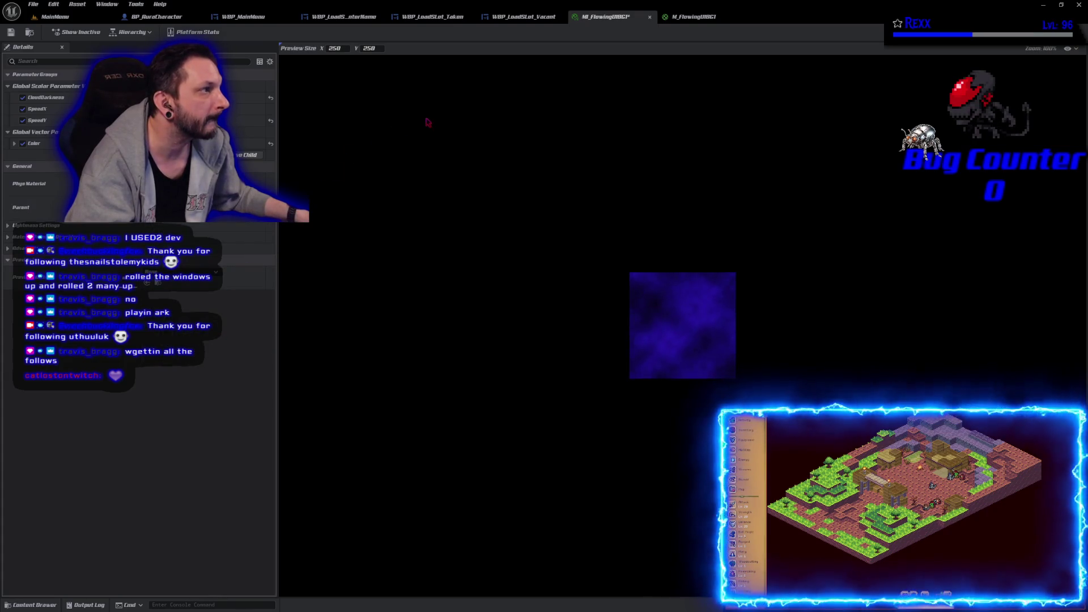
pyautogui.click(16, 37)
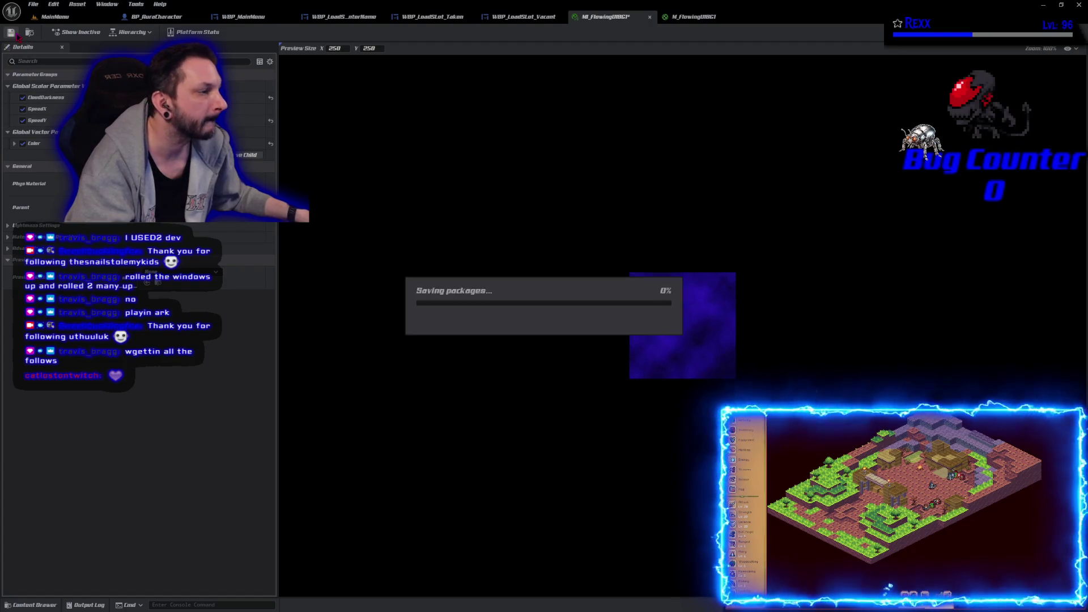
pyautogui.click(696, 18)
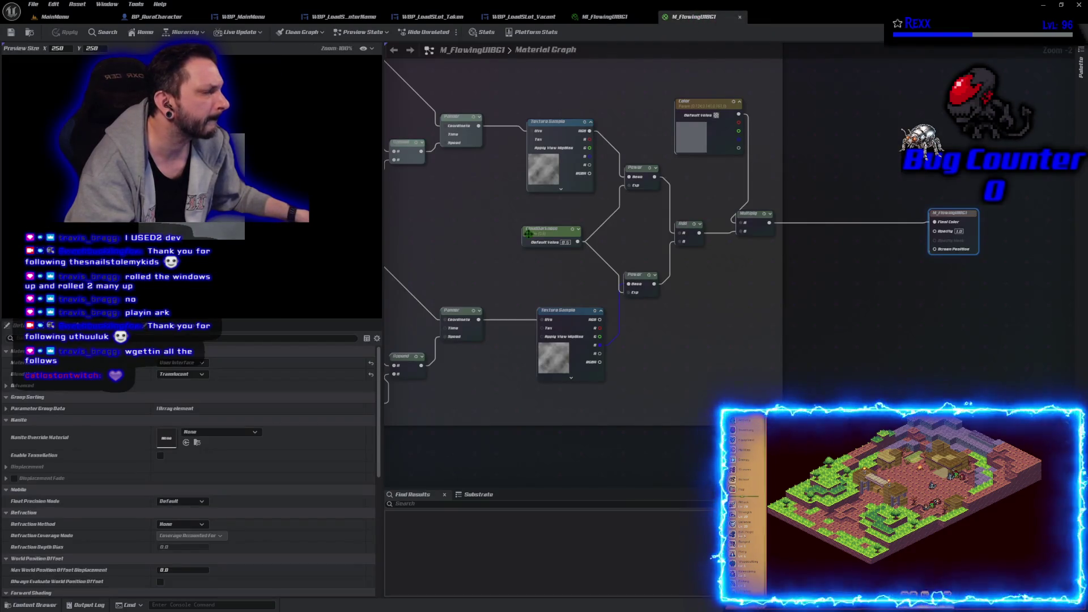
# - Connect the lower Power node to the lower Texture Sample, apply, and check the instance preview
pyautogui.moveTo(659, 328); pyautogui.dragTo(656, 336)
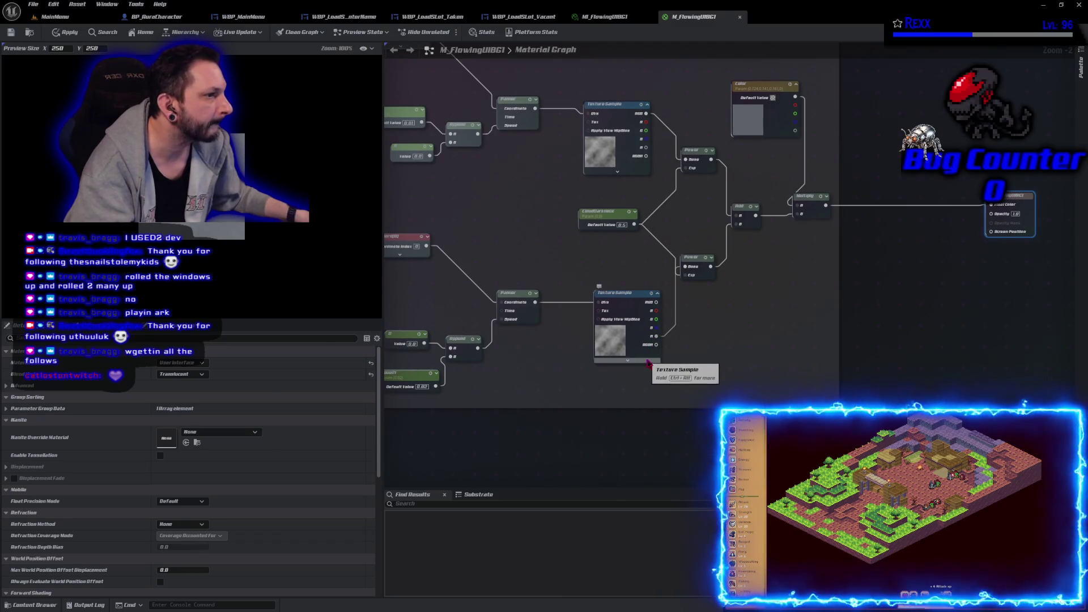
pyautogui.click(11, 32)
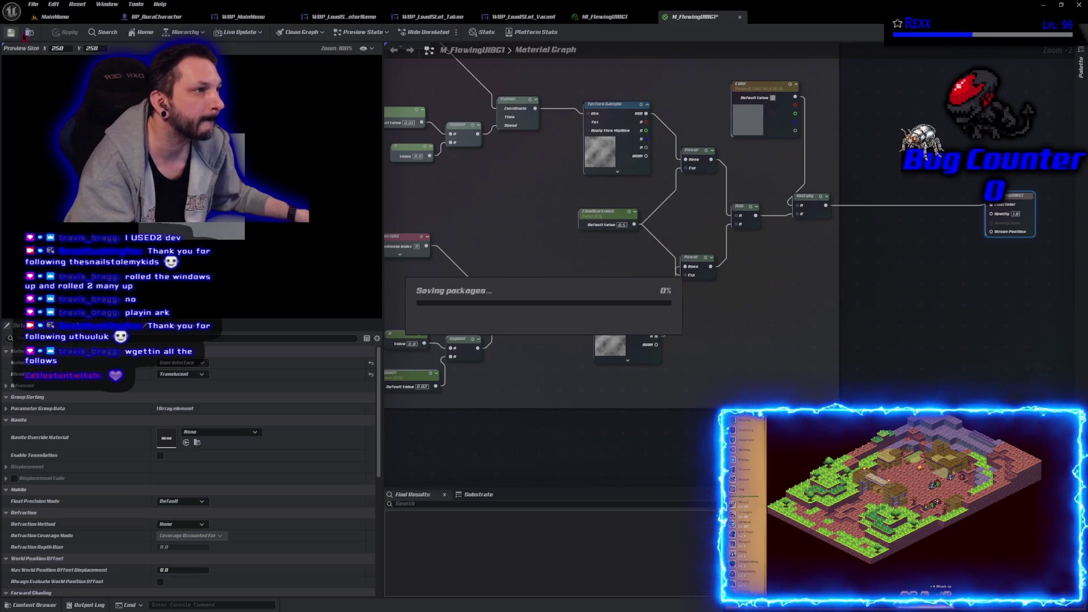
pyautogui.click(626, 20)
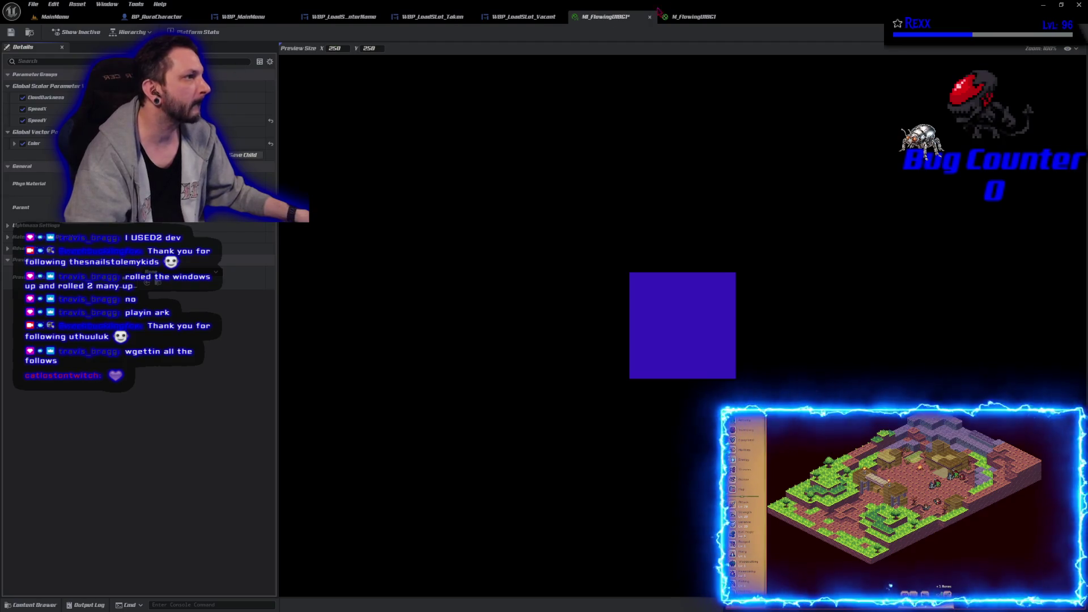
# - Break the lower Texture Sample's upward link and wire its A output to the lower Power Base
pyautogui.click(692, 16)
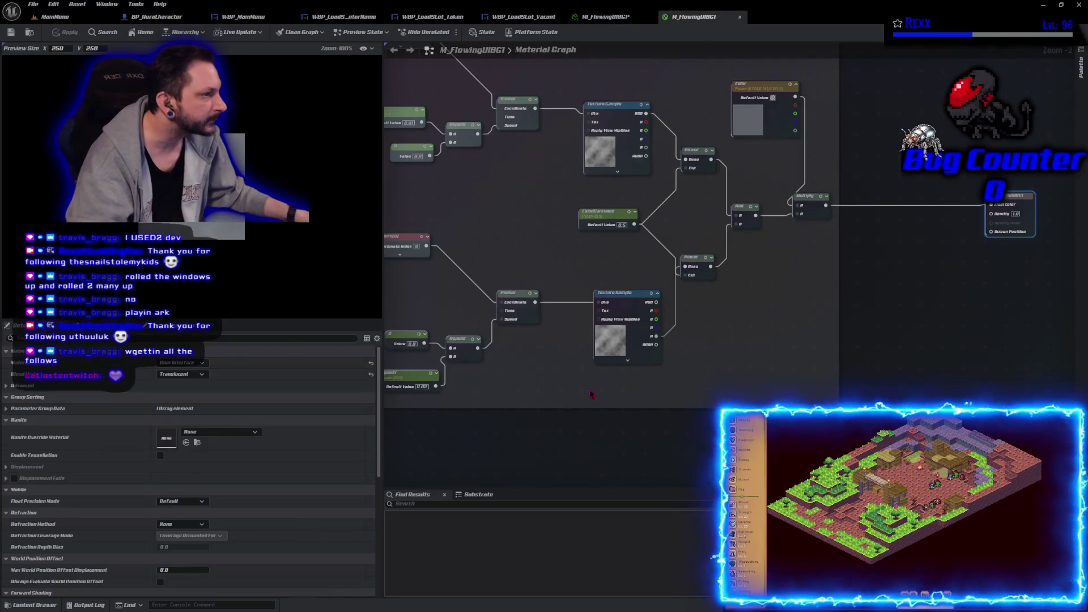
pyautogui.moveTo(535, 381)
pyautogui.mouseDown()
pyautogui.moveTo(696, 381)
pyautogui.moveTo(595, 417)
pyautogui.mouseUp()
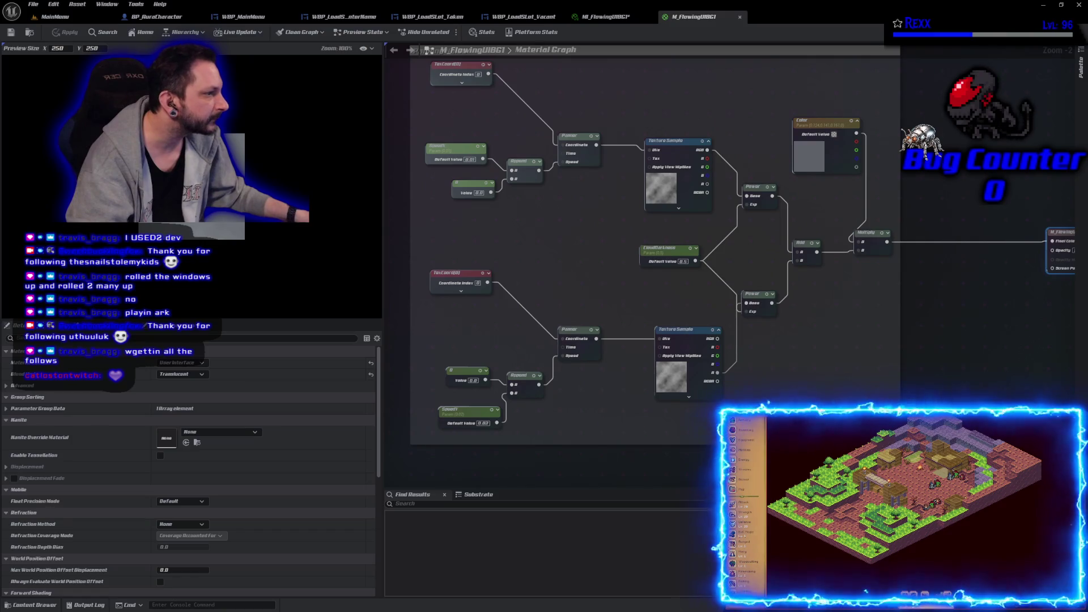
pyautogui.scroll(2, 731, 394)
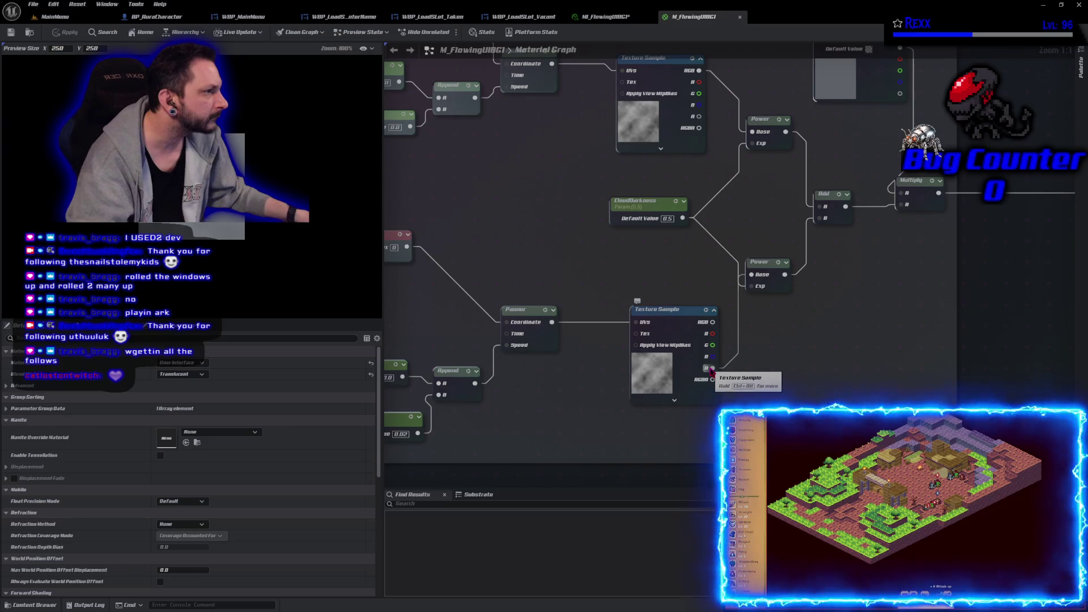
pyautogui.keyDown('alt'); pyautogui.click(713, 368); pyautogui.keyUp('alt')
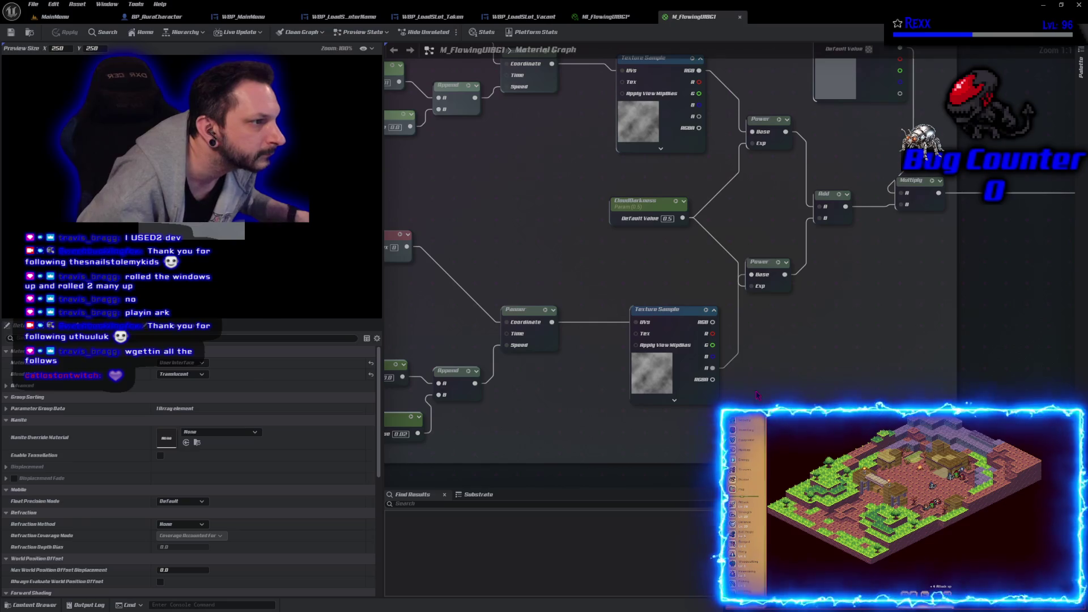
pyautogui.moveTo(546, 255)
pyautogui.mouseDown()
pyautogui.moveTo(684, 208)
pyautogui.moveTo(578, 212)
pyautogui.moveTo(614, 207)
pyautogui.moveTo(578, 219)
pyautogui.mouseUp()
pyautogui.moveTo(788, 241)
pyautogui.mouseDown()
pyautogui.moveTo(754, 338)
pyautogui.moveTo(749, 301)
pyautogui.mouseUp()
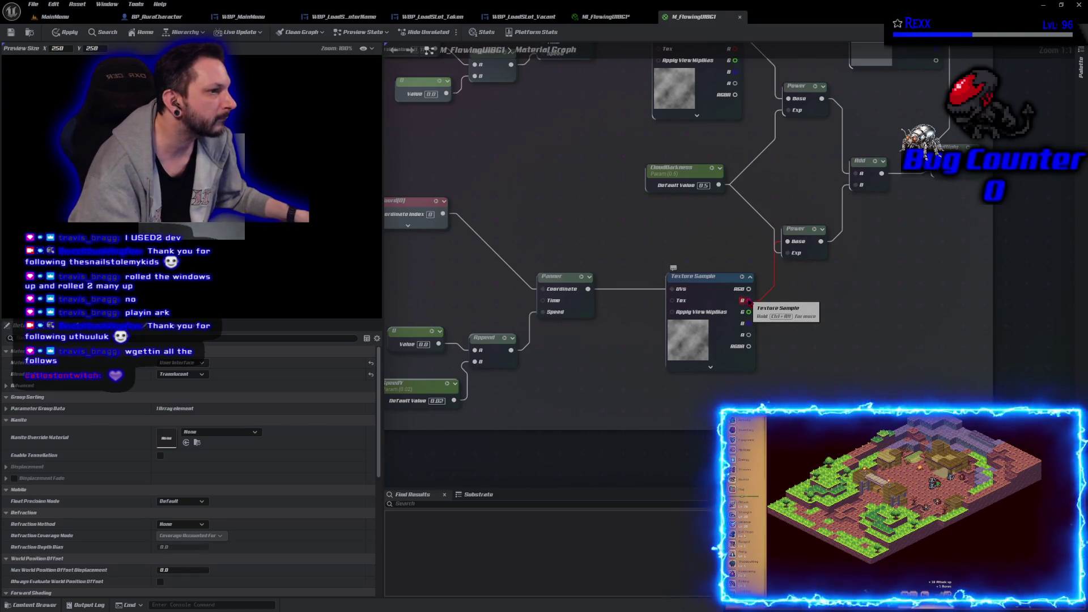
# - Apply the M_FlowingUIBG1 changes and view them in the MI_FlowingUIBG1 preview
pyautogui.click(65, 32)
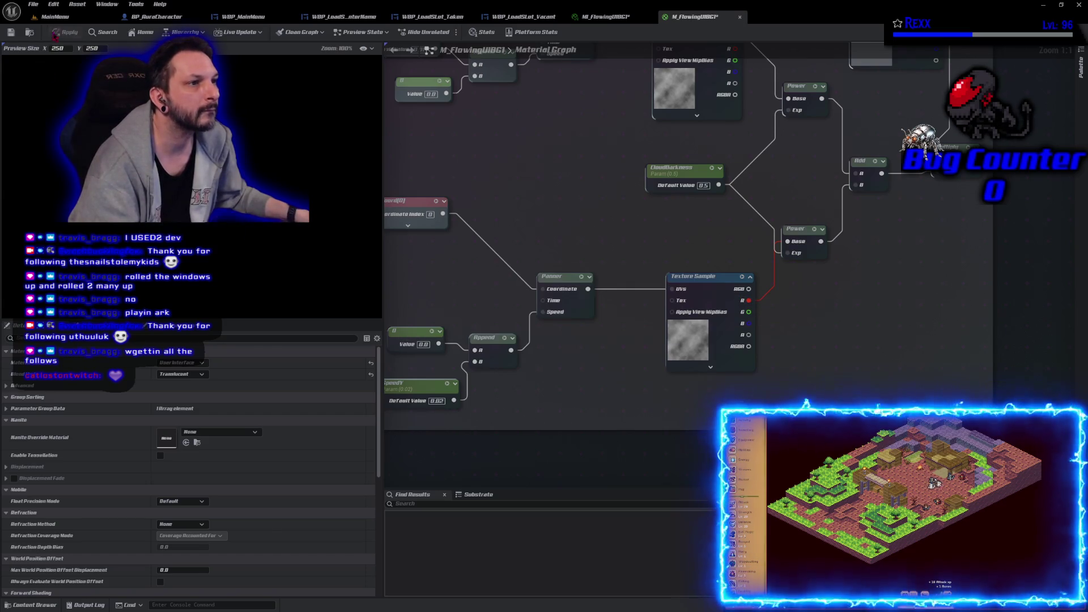
pyautogui.click(606, 17)
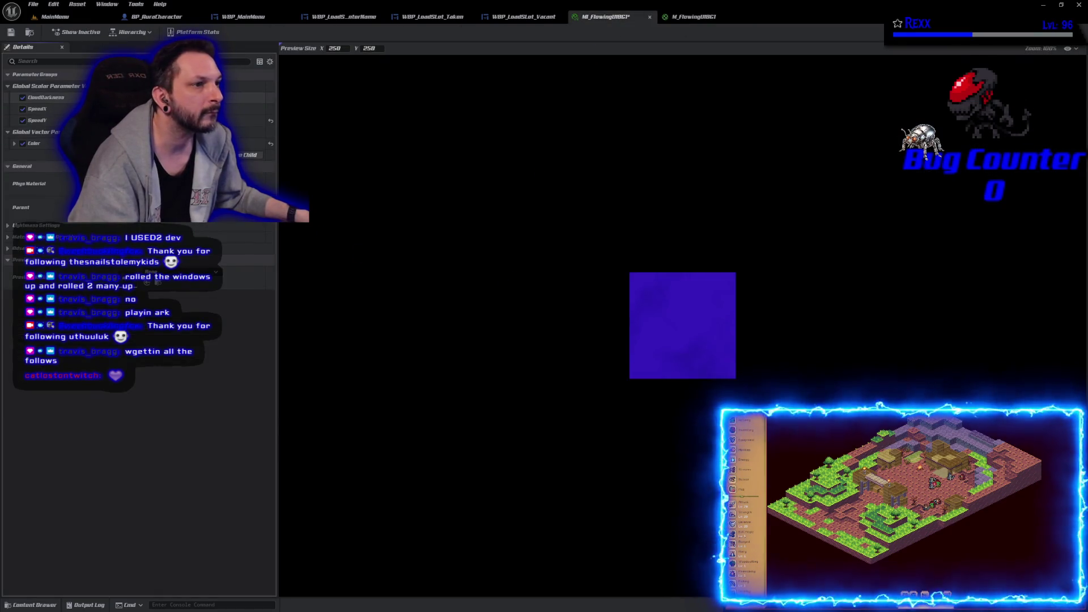
pyautogui.press('Return')
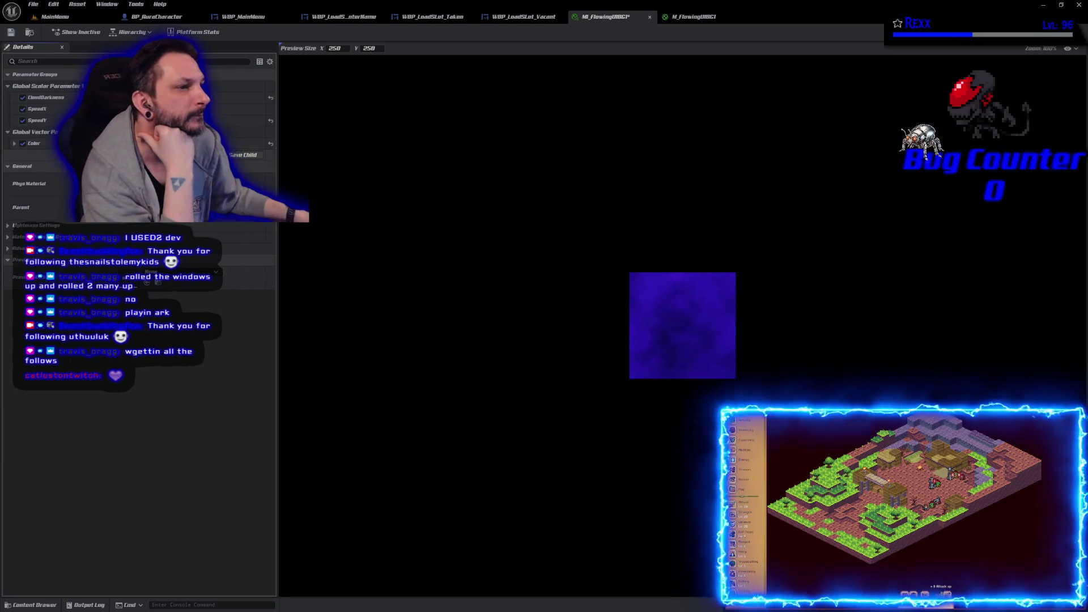
# - Set the instance Color to dark blue 063450FF (hue 221.9, saturation 0.882) and save
pyautogui.click(187, 143)
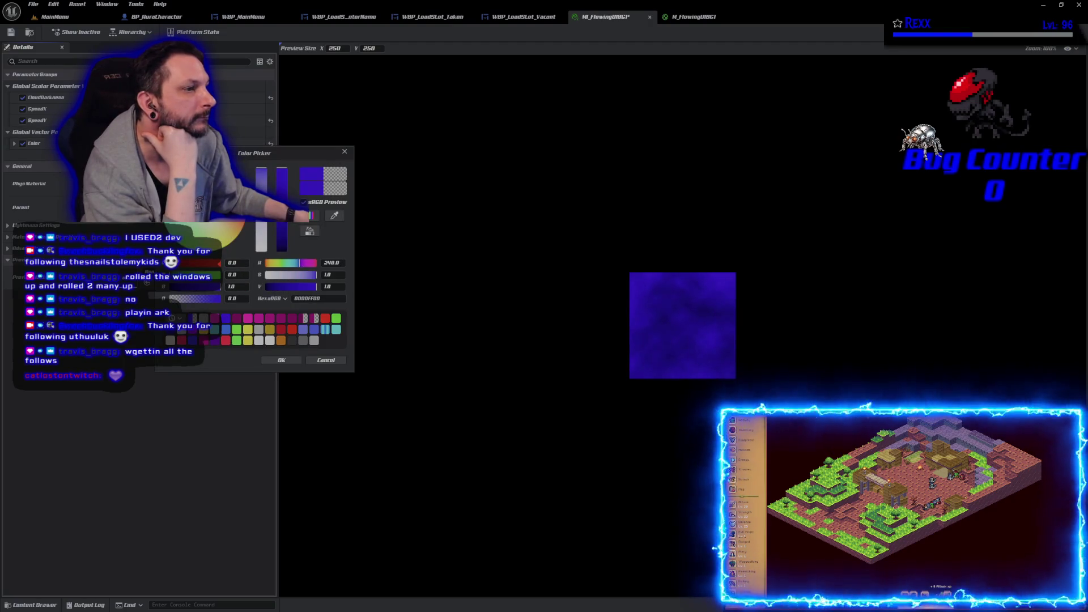
pyautogui.click(280, 240)
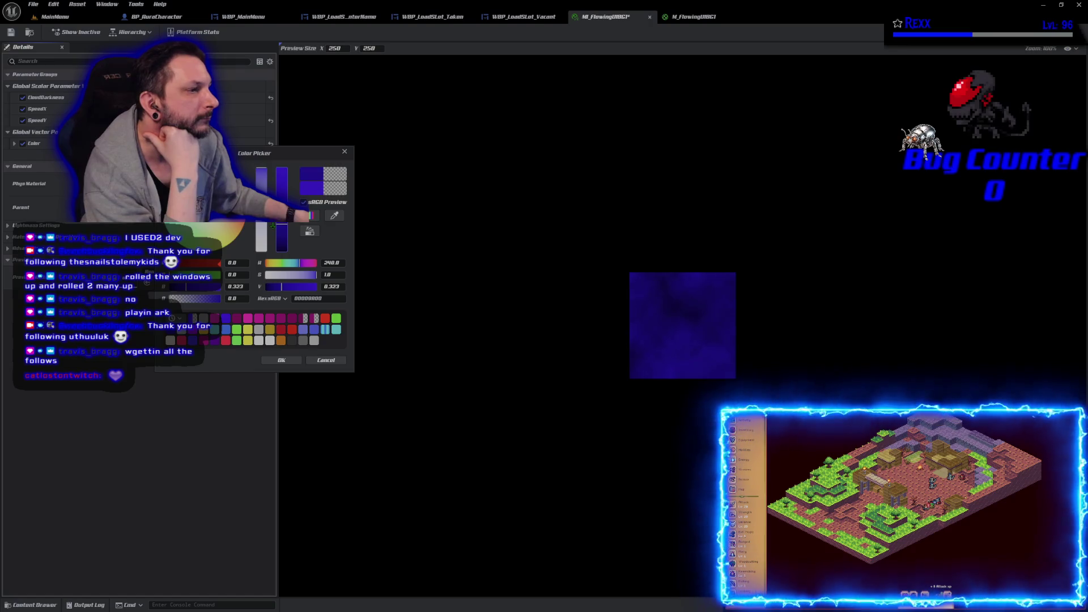
pyautogui.moveTo(273, 225); pyautogui.dragTo(279, 163)
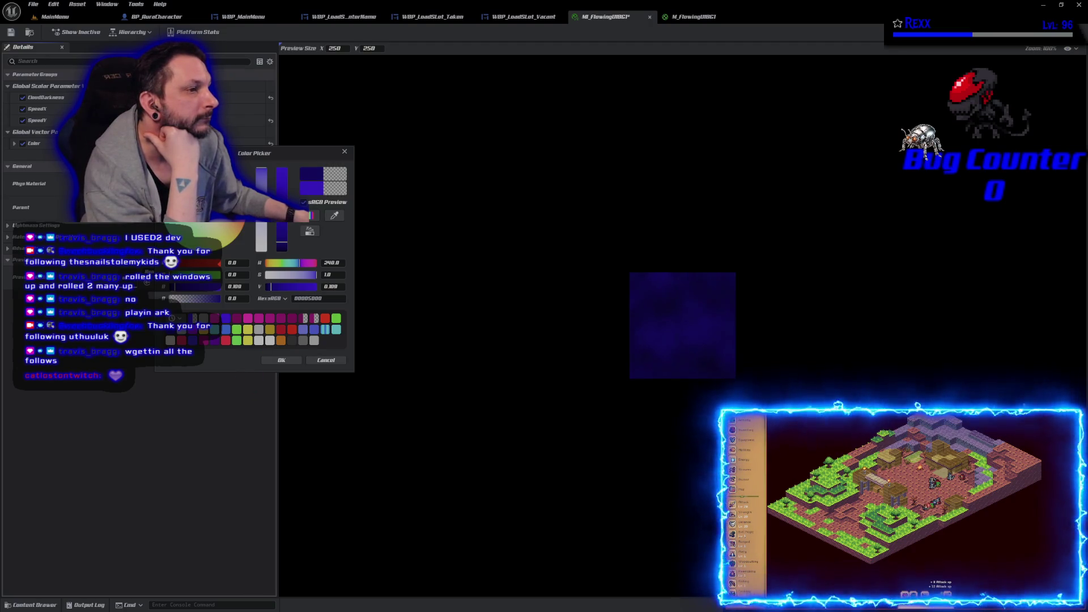
pyautogui.click(168, 196)
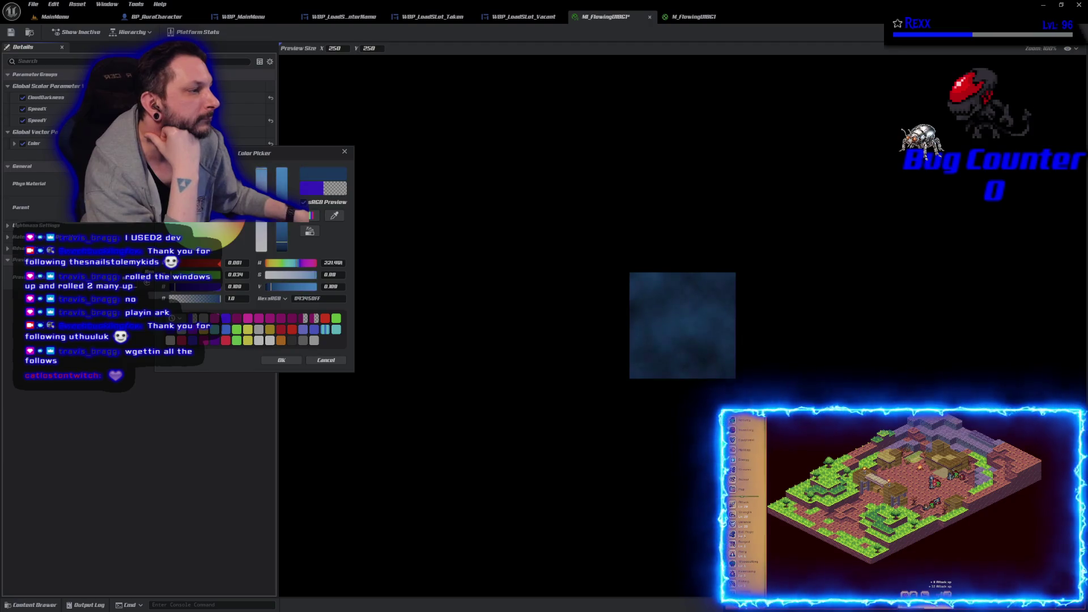
pyautogui.click(282, 360)
pyautogui.click(11, 32)
pyautogui.click(692, 18)
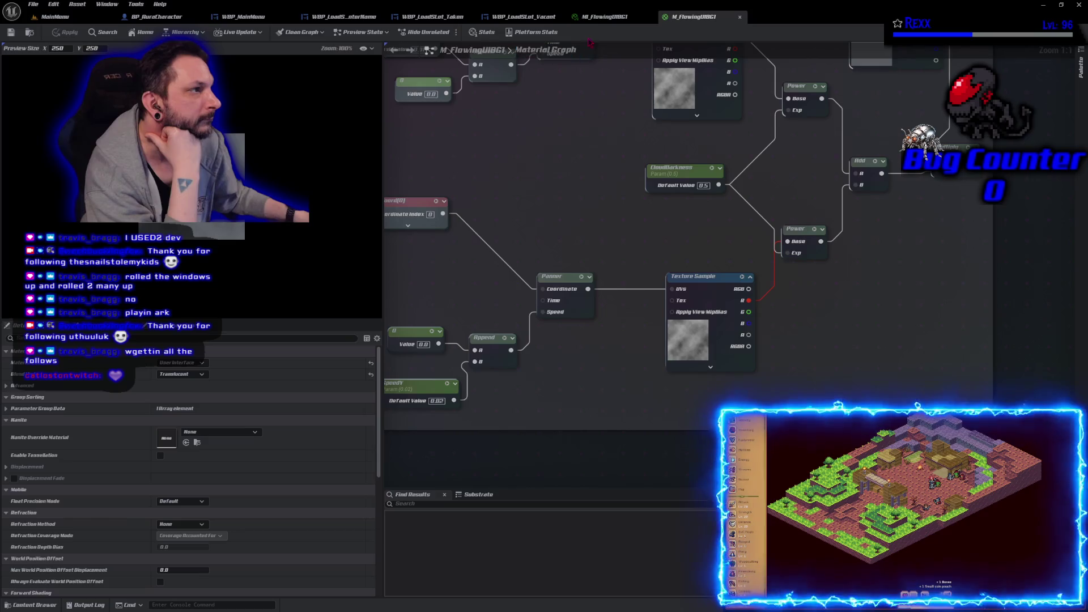
# - Close the M_FlowingUIBG1 graph tab and bring up the WBP_LoadSlot_Vacant designer
pyautogui.click(602, 17)
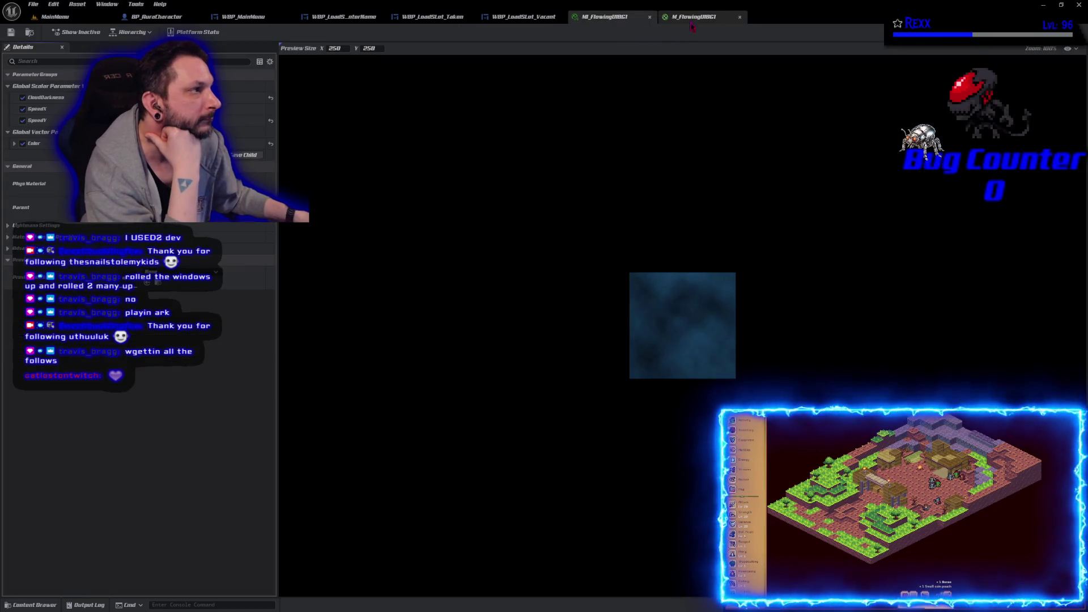
pyautogui.click(691, 22)
pyautogui.click(740, 17)
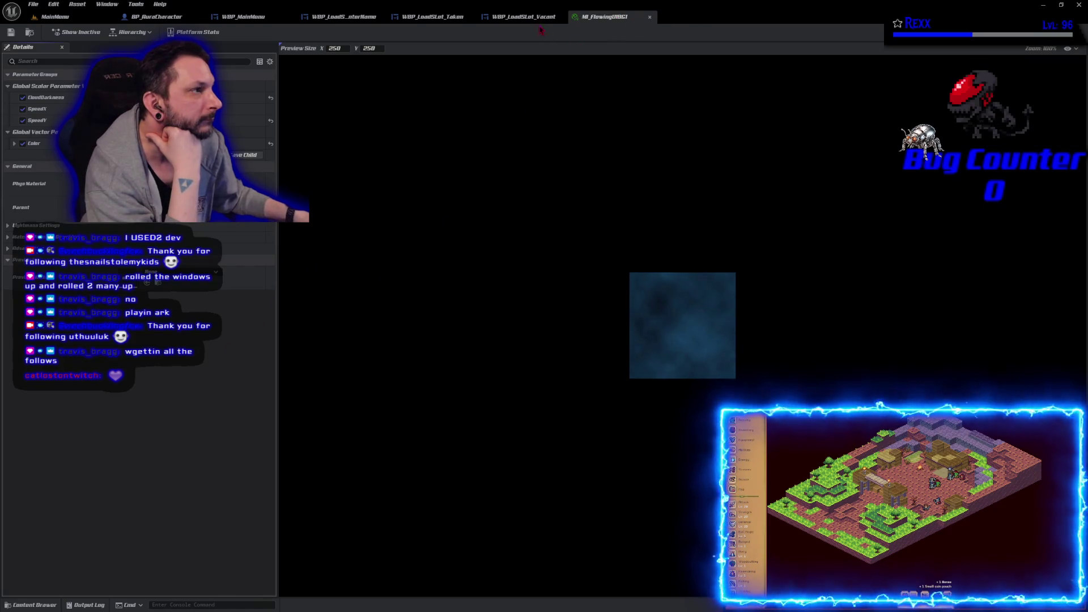
pyautogui.click(524, 17)
pyautogui.click(604, 17)
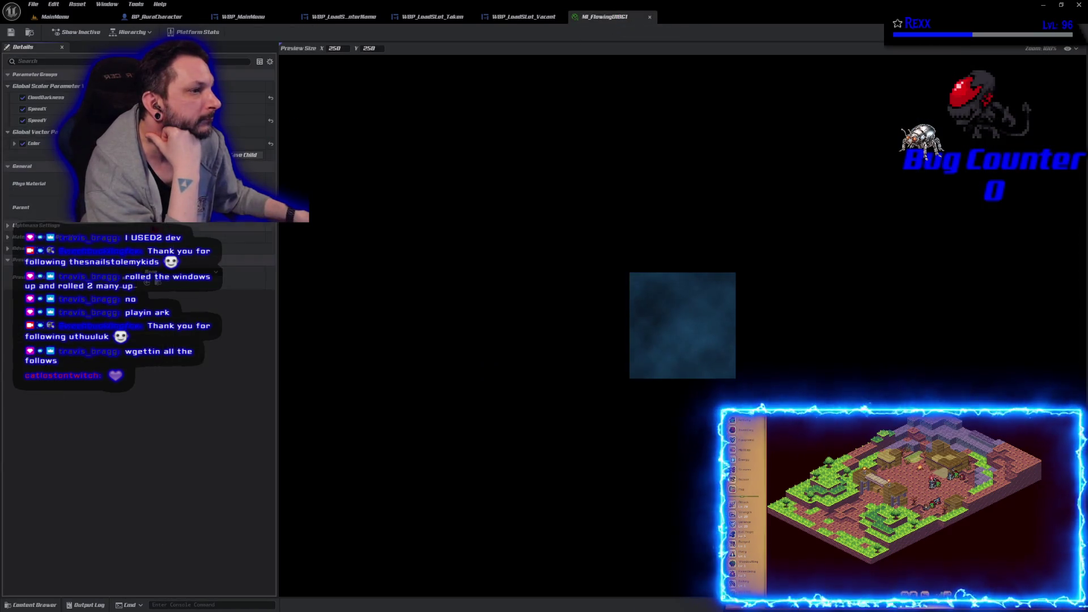
pyautogui.hotkey('ctrl', 'space')
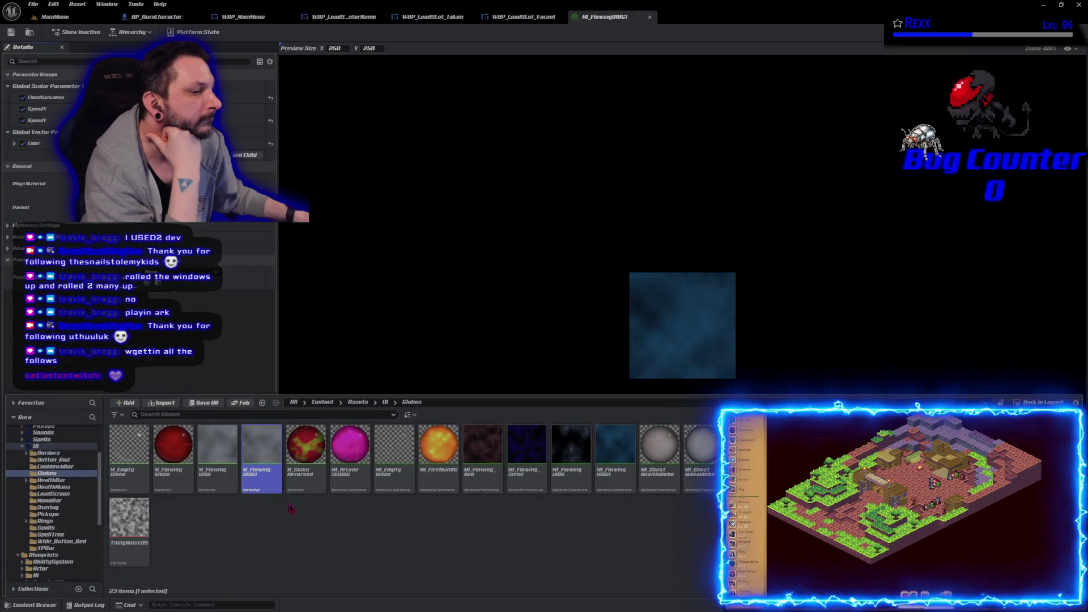
pyautogui.click(524, 17)
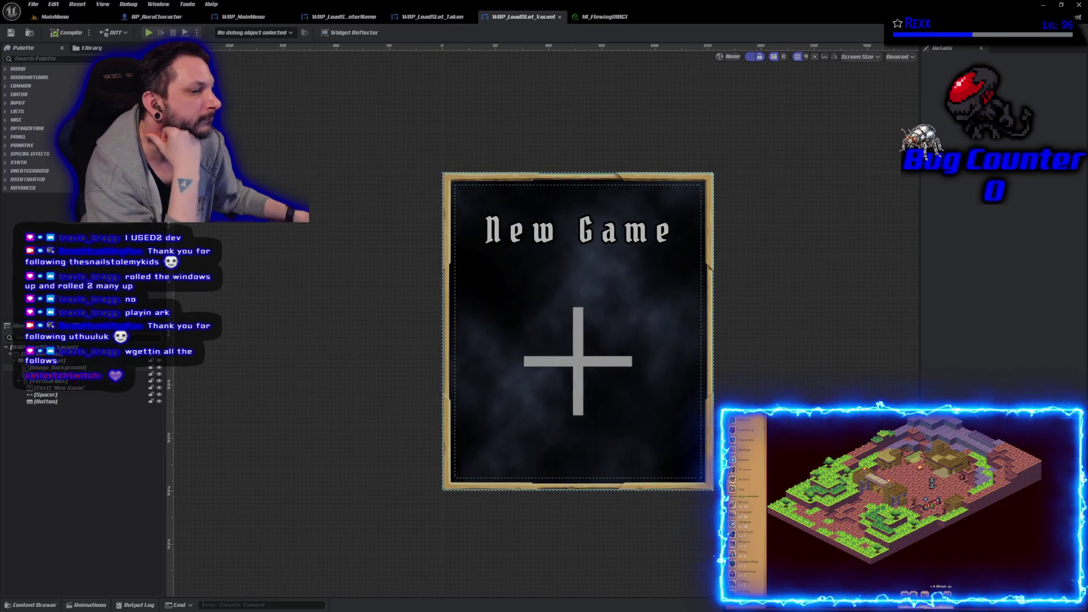
# - Set WBP_LoadSlot_Vacant's Image_Background brush to MI_FlowingUIBG1 and save the widget
pyautogui.click(57, 367)
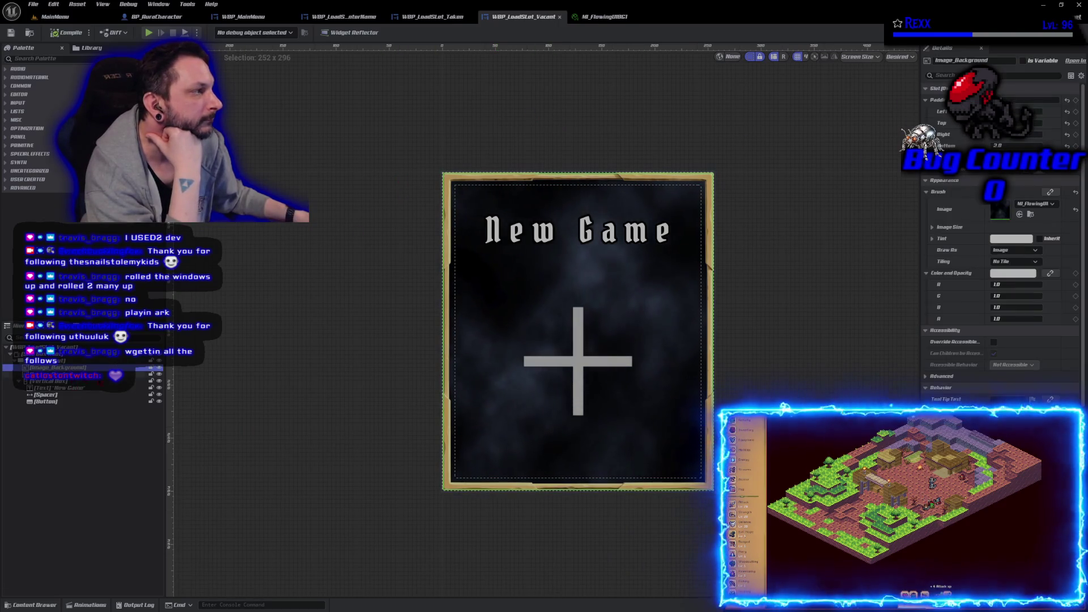
pyautogui.click(1034, 204)
pyautogui.click(1048, 311)
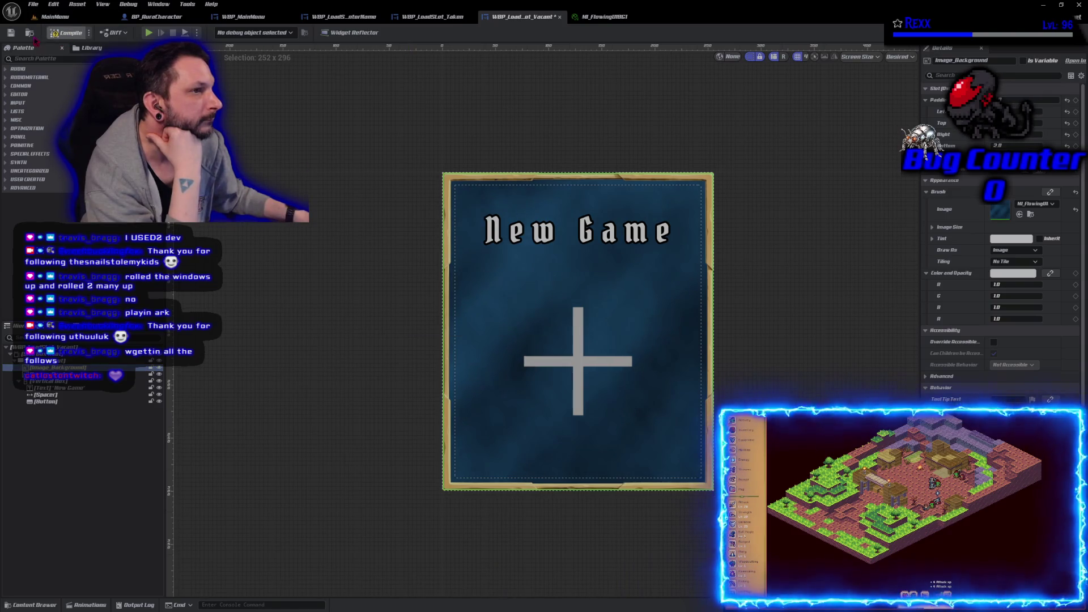
pyautogui.click(11, 33)
# - Set WBP_LoadSlot_Taken's background brush to MI_FlowingUIBG1 and save the widget
pyautogui.click(433, 16)
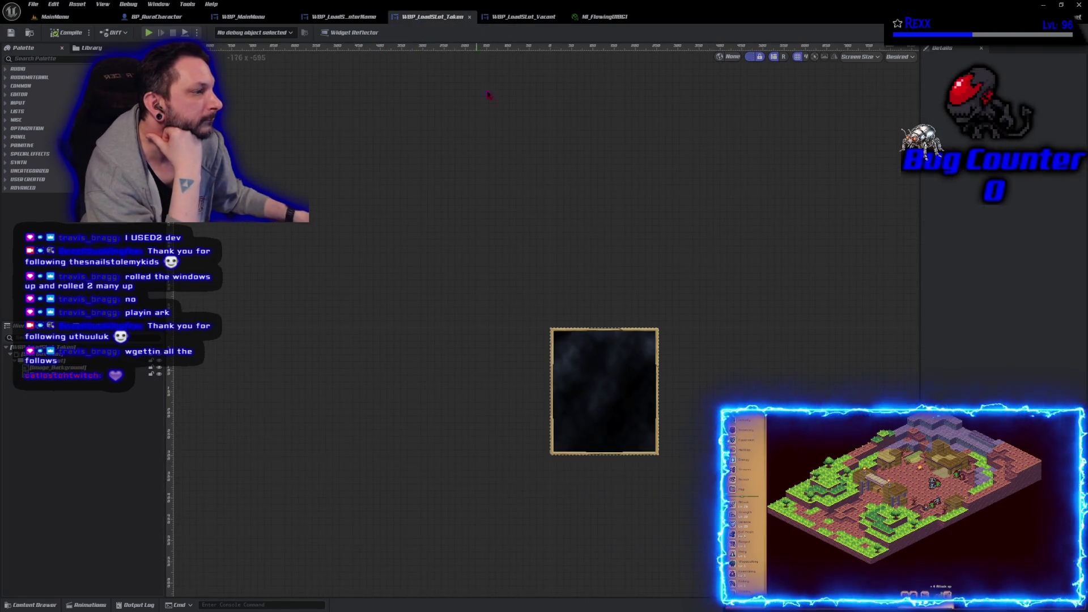
pyautogui.click(604, 391)
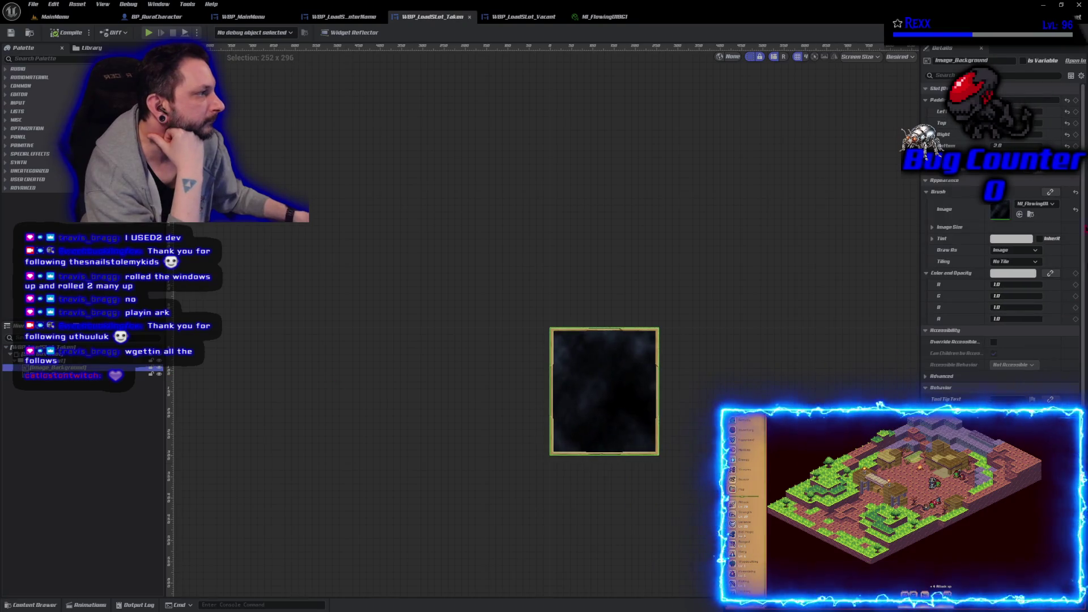
pyautogui.click(1046, 207)
pyautogui.click(1047, 310)
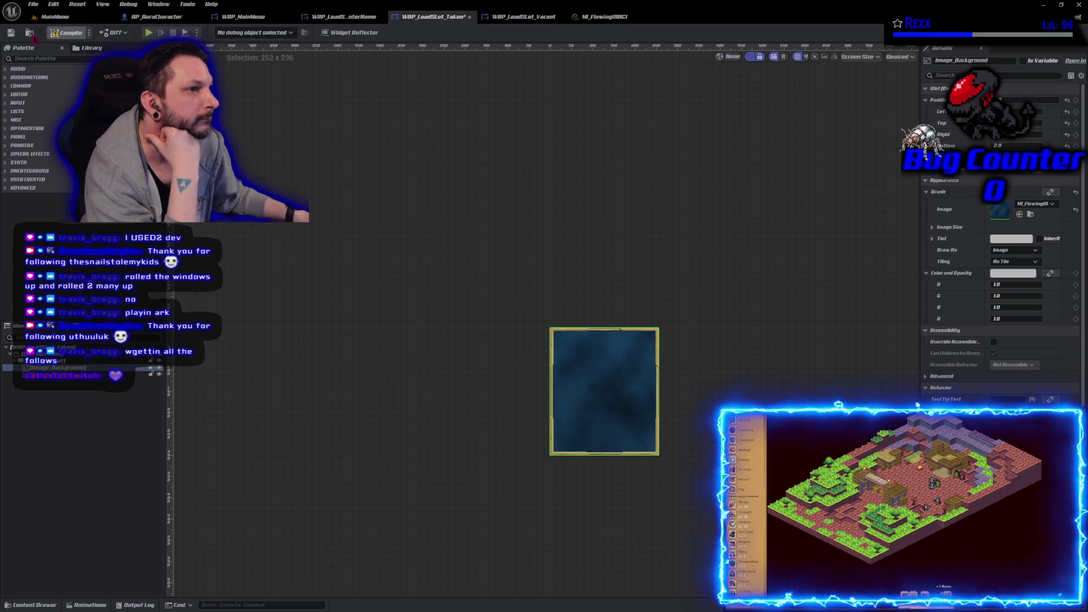
pyautogui.click(10, 32)
# - Give the name-entry slot background MI_FlowingUIBG1, save it, and close the instance editor
pyautogui.click(346, 16)
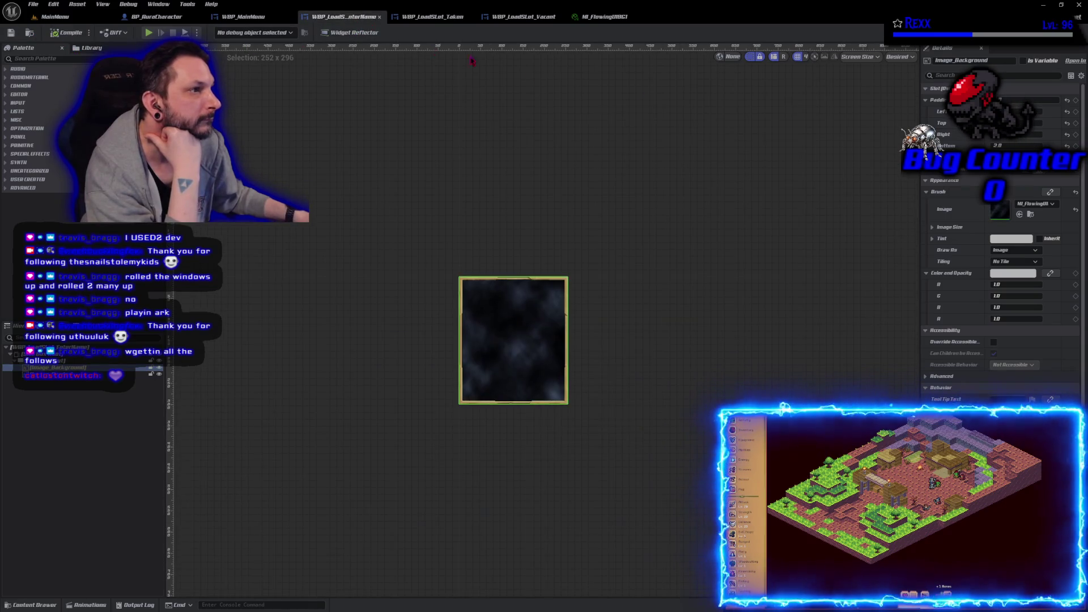
pyautogui.click(1036, 207)
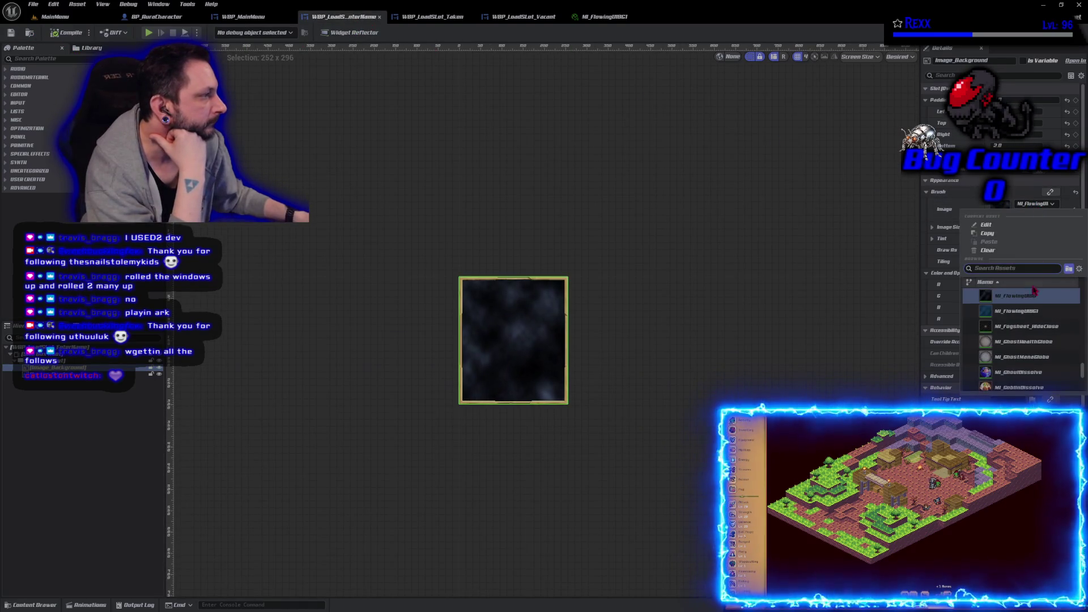
pyautogui.click(1013, 316)
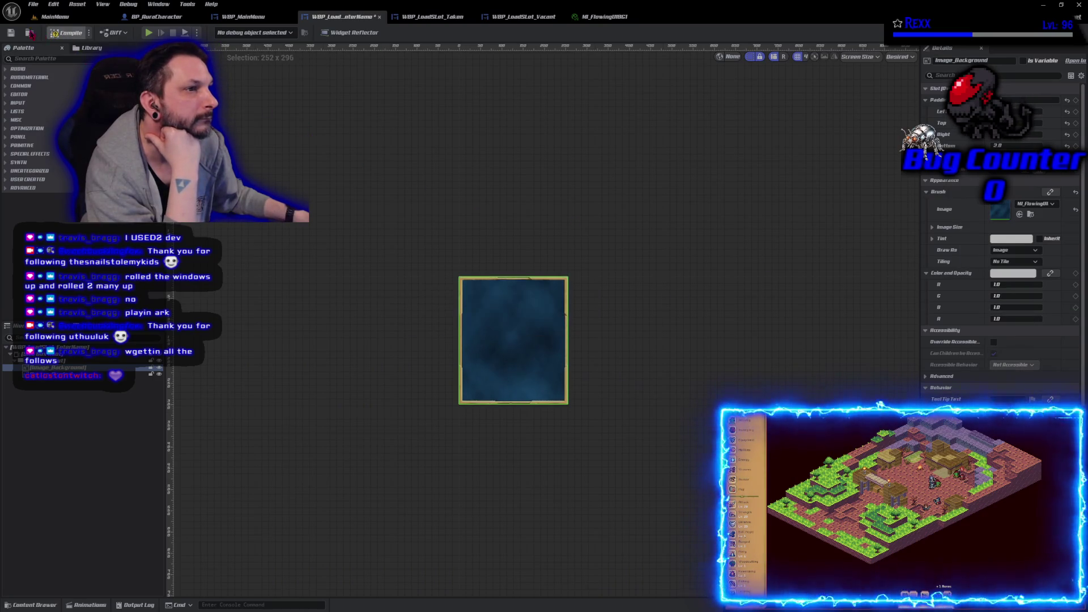
pyautogui.click(10, 32)
pyautogui.click(606, 16)
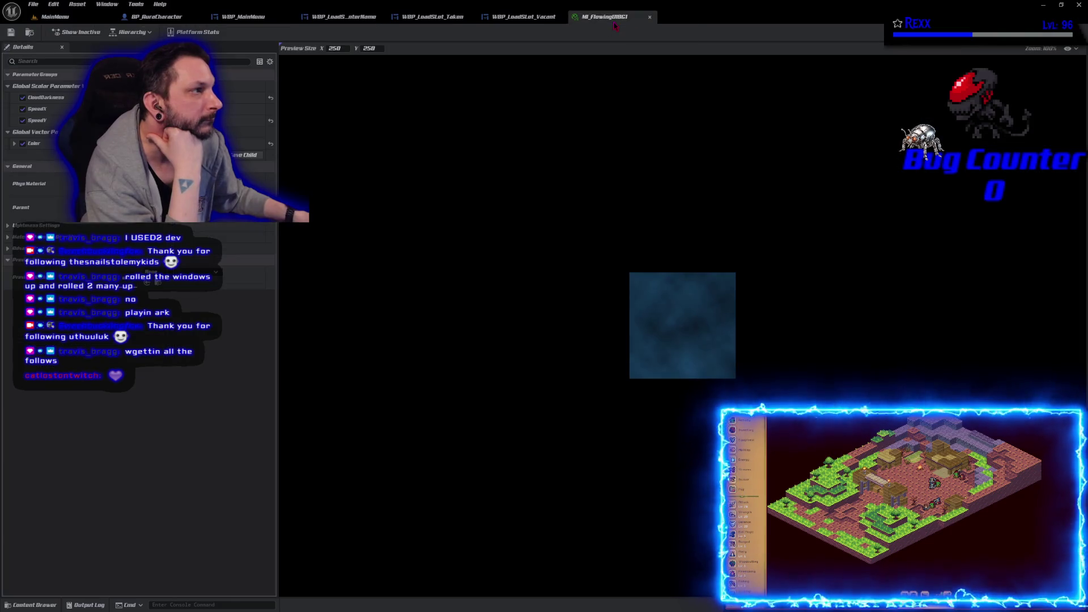
pyautogui.middleClick(614, 20)
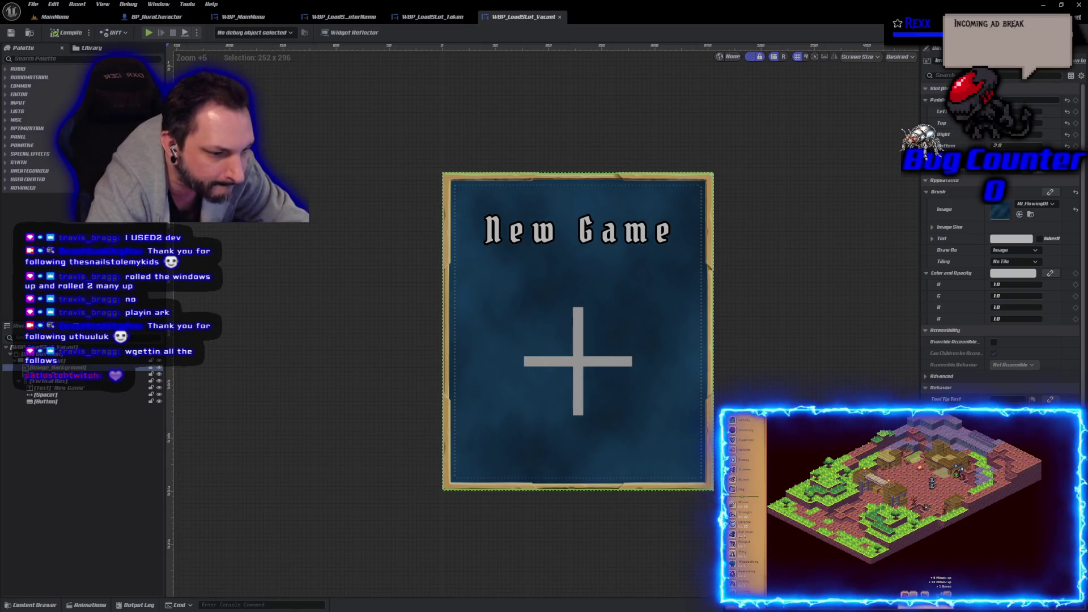
# - Switch to the EnterName widget, recentre its framed panel and select the Overlay Root
pyautogui.hotkey('ctrl', 'Tab')
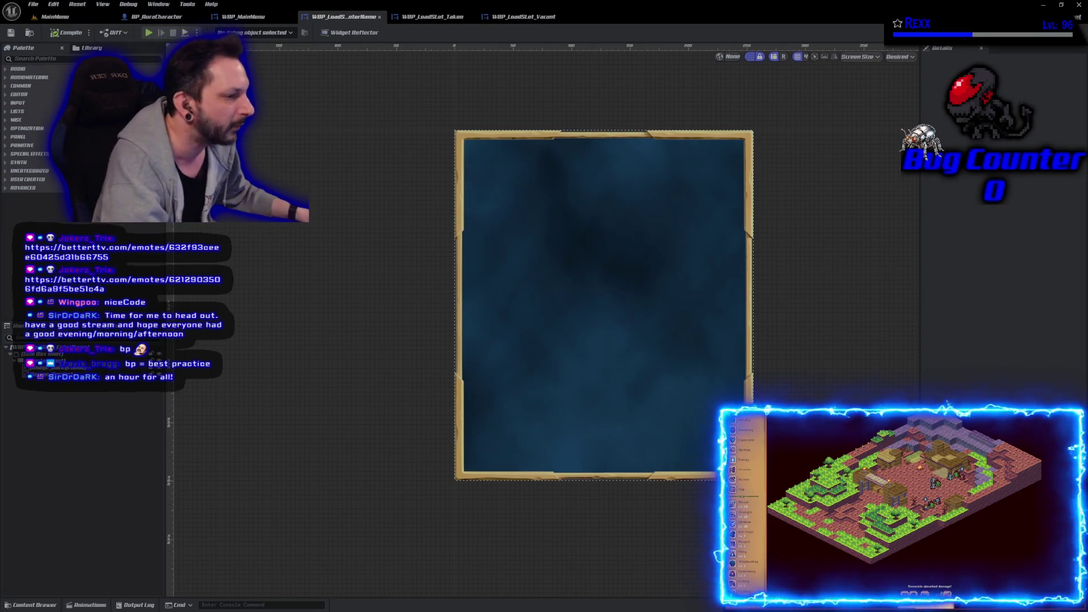
pyautogui.moveTo(357, 334)
pyautogui.mouseDown()
pyautogui.moveTo(367, 362)
pyautogui.moveTo(343, 355)
pyautogui.mouseUp()
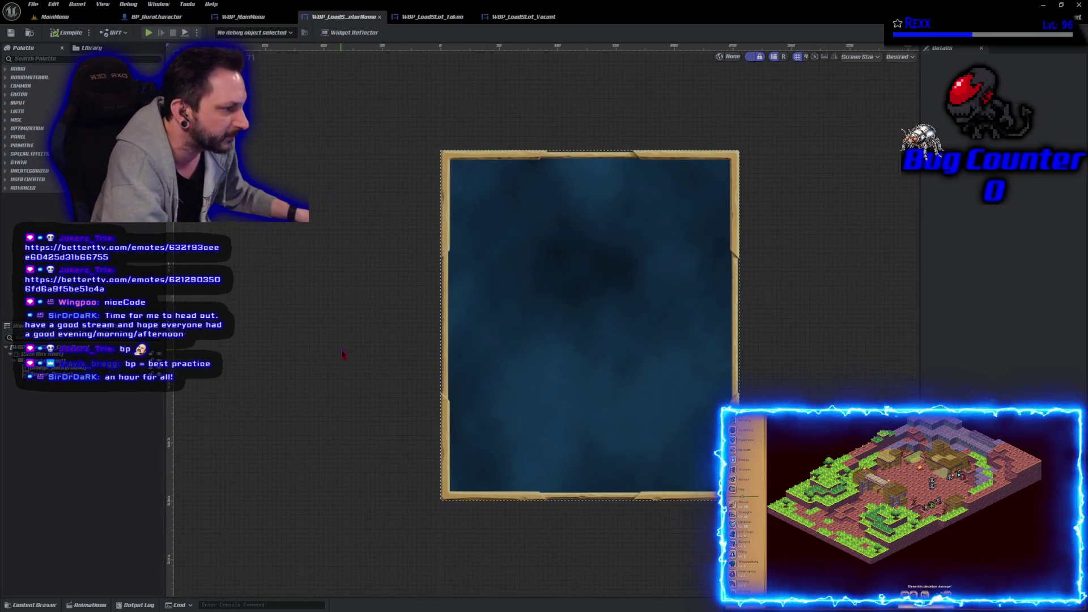
pyautogui.rightClick(365, 389)
pyautogui.click(373, 322)
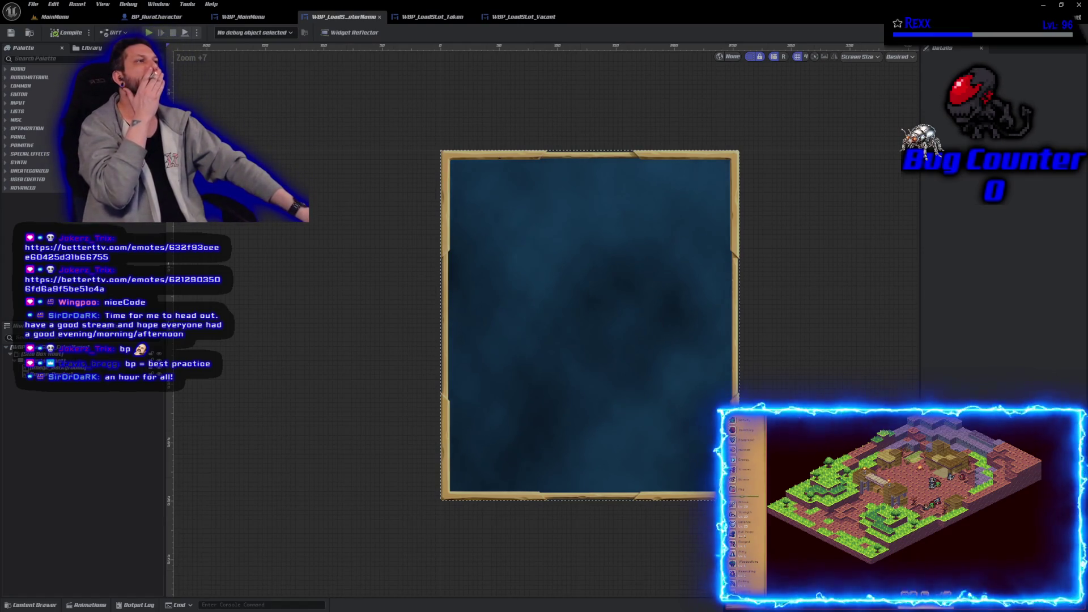
pyautogui.click(79, 371)
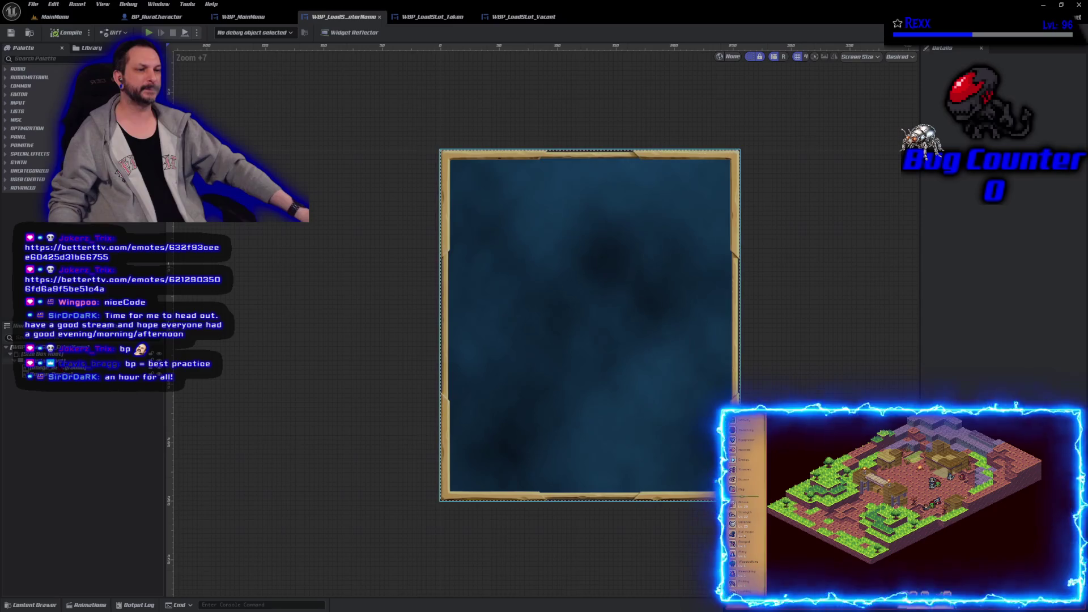
pyautogui.click(34, 360)
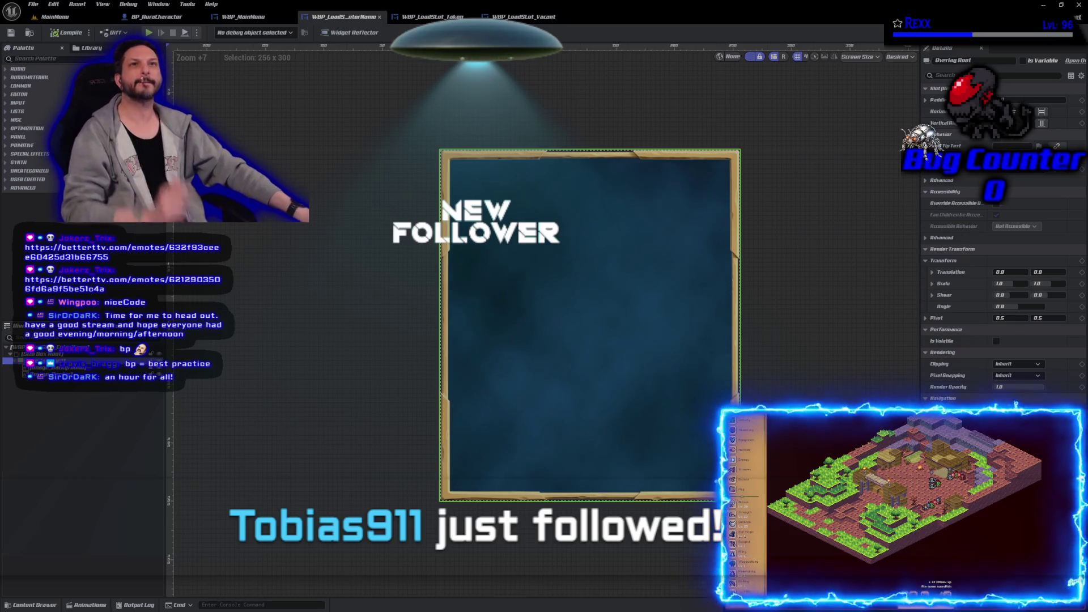
pyautogui.click(31, 58)
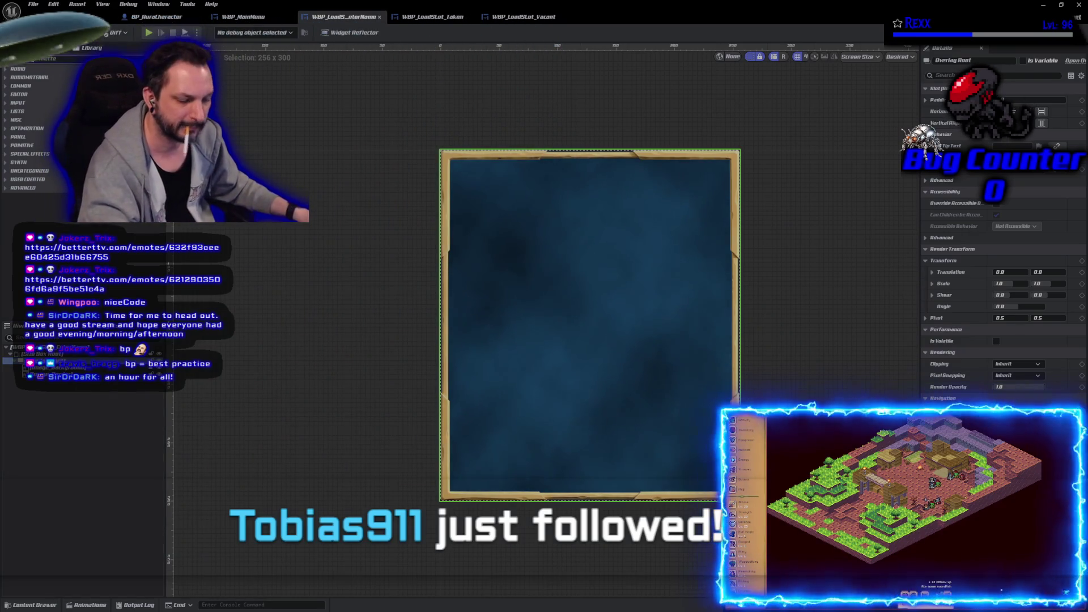
# - Add a Vertical Box from the palette into the framed panel
pyautogui.write('vert')
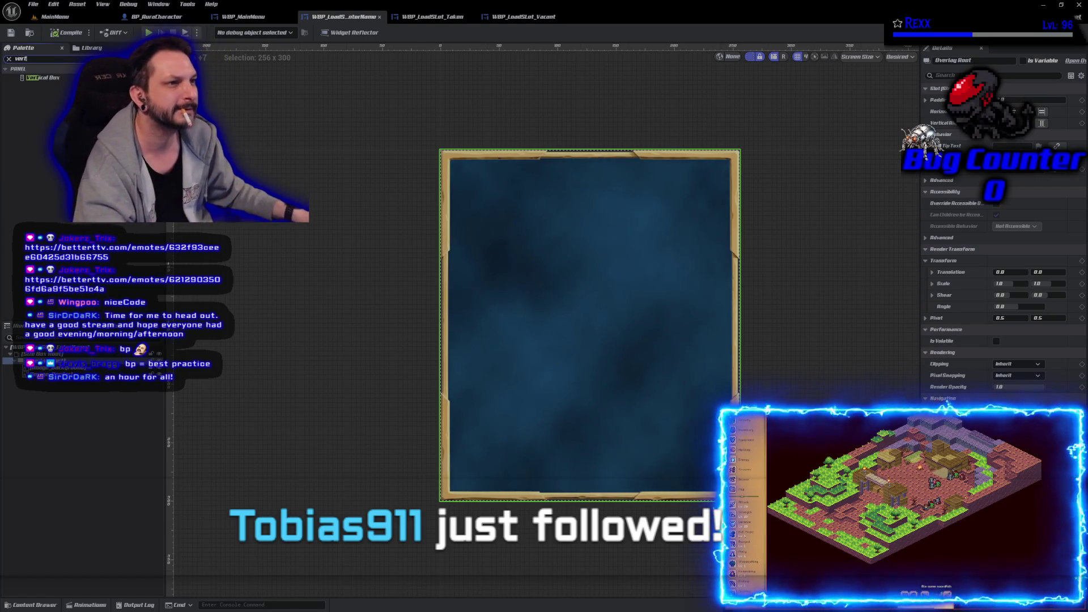
pyautogui.moveTo(39, 77); pyautogui.dragTo(34, 357)
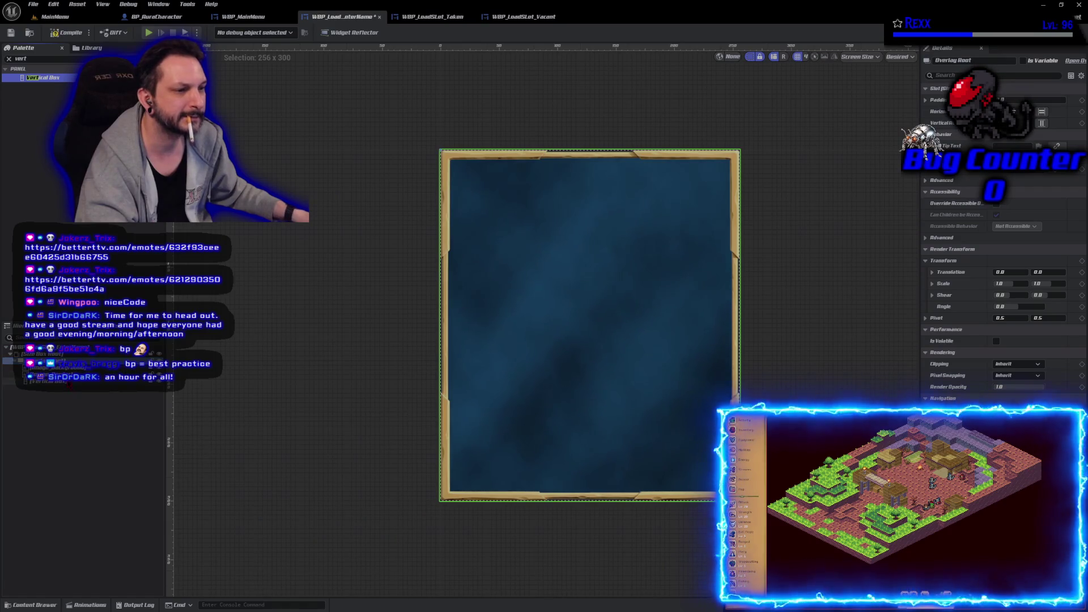
pyautogui.click(42, 381)
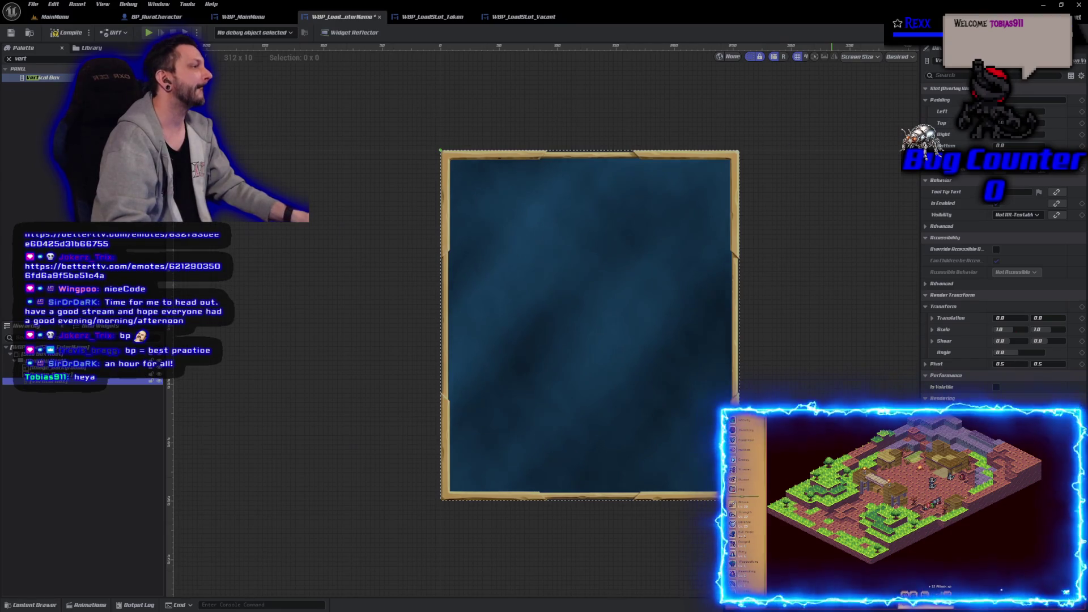
pyautogui.click(589, 326)
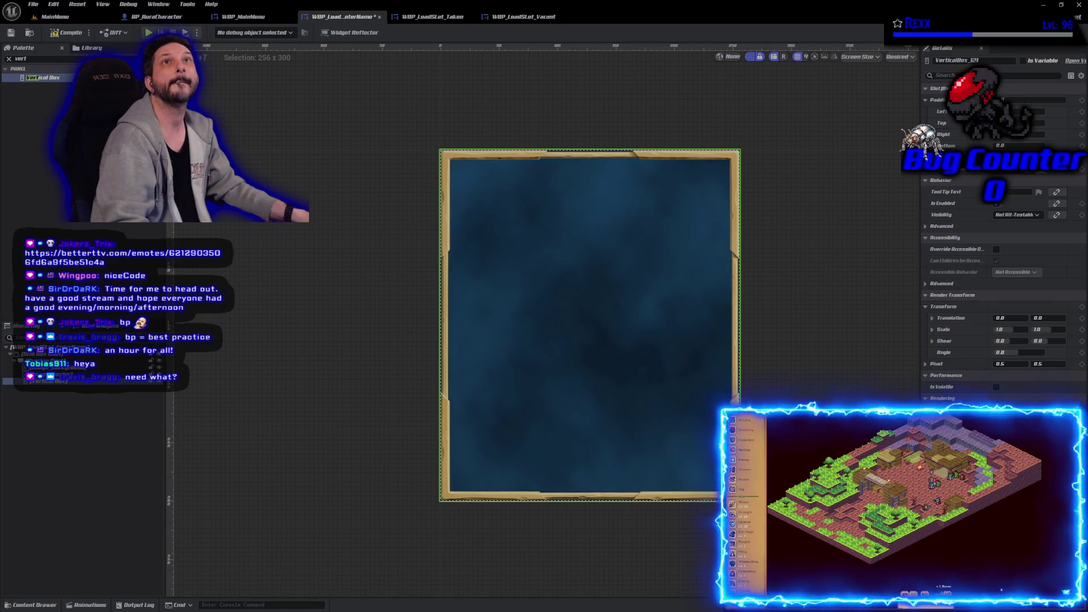
# - Place an Editable Text inside the new Vertical Box
pyautogui.click(27, 58)
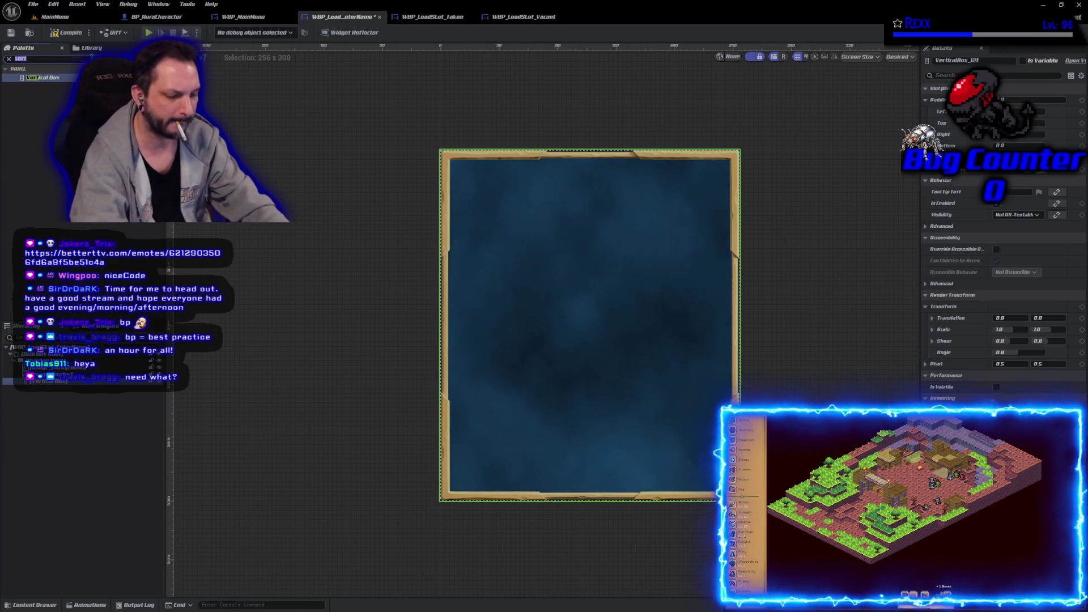
pyautogui.write('text')
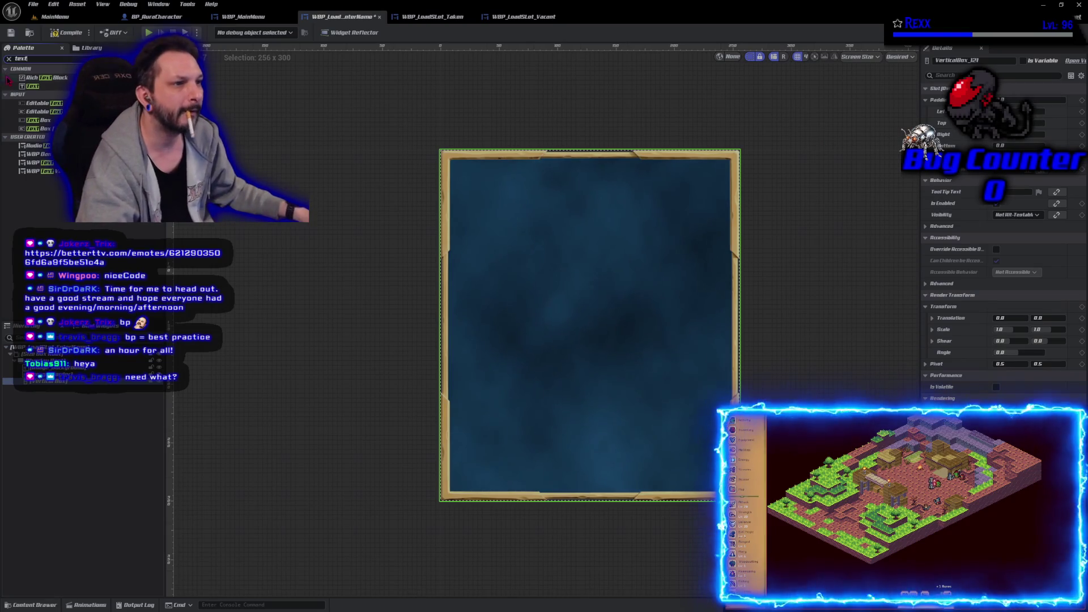
pyautogui.moveTo(59, 104)
pyautogui.mouseDown()
pyautogui.moveTo(90, 390)
pyautogui.moveTo(51, 388)
pyautogui.moveTo(67, 391)
pyautogui.mouseUp()
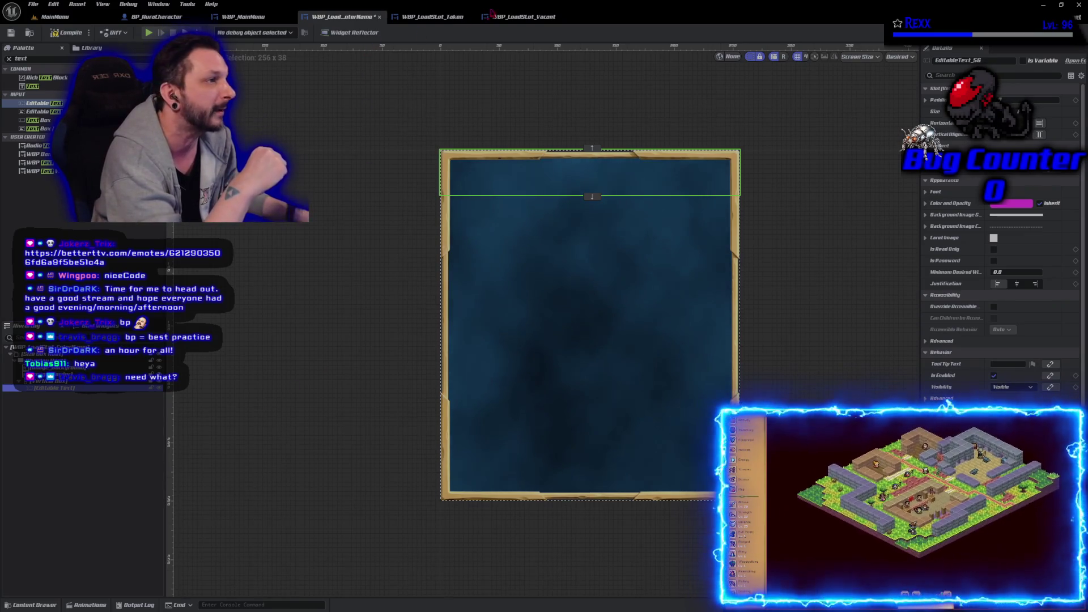
# - Float the enter-name widget editor into its own enlarged window
pyautogui.moveTo(340, 17)
pyautogui.mouseDown()
pyautogui.moveTo(346, 40)
pyautogui.moveTo(313, 63)
pyautogui.mouseUp()
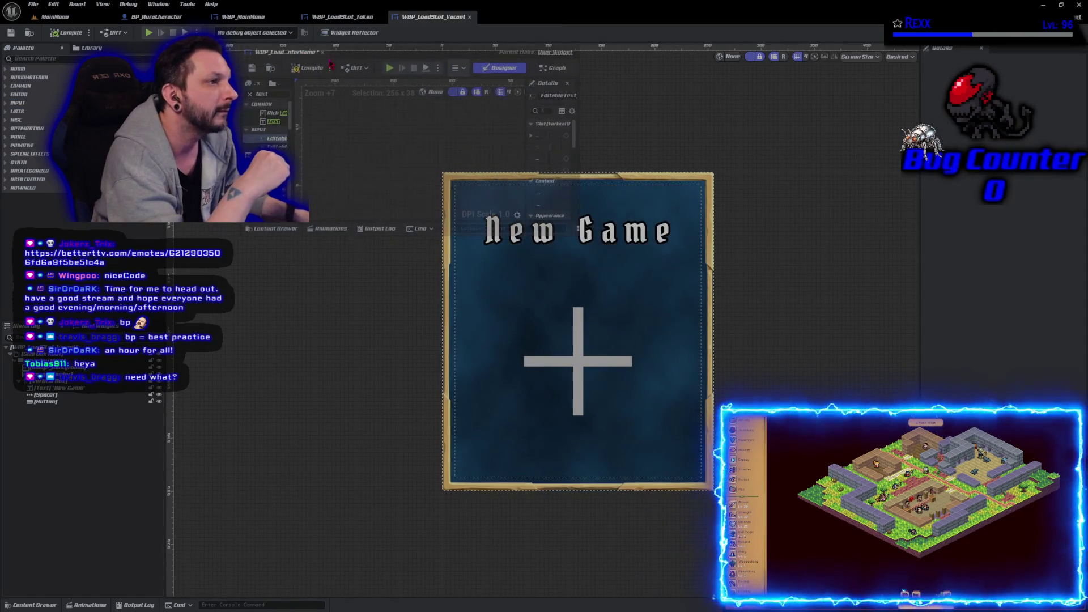
pyautogui.moveTo(579, 250); pyautogui.dragTo(1067, 579)
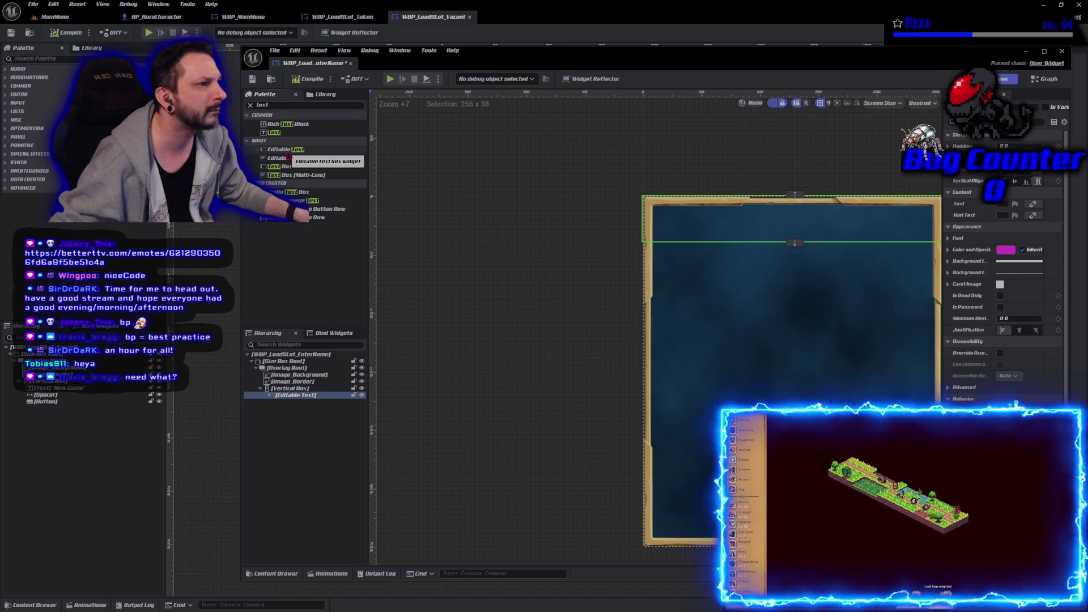
pyautogui.click(290, 151)
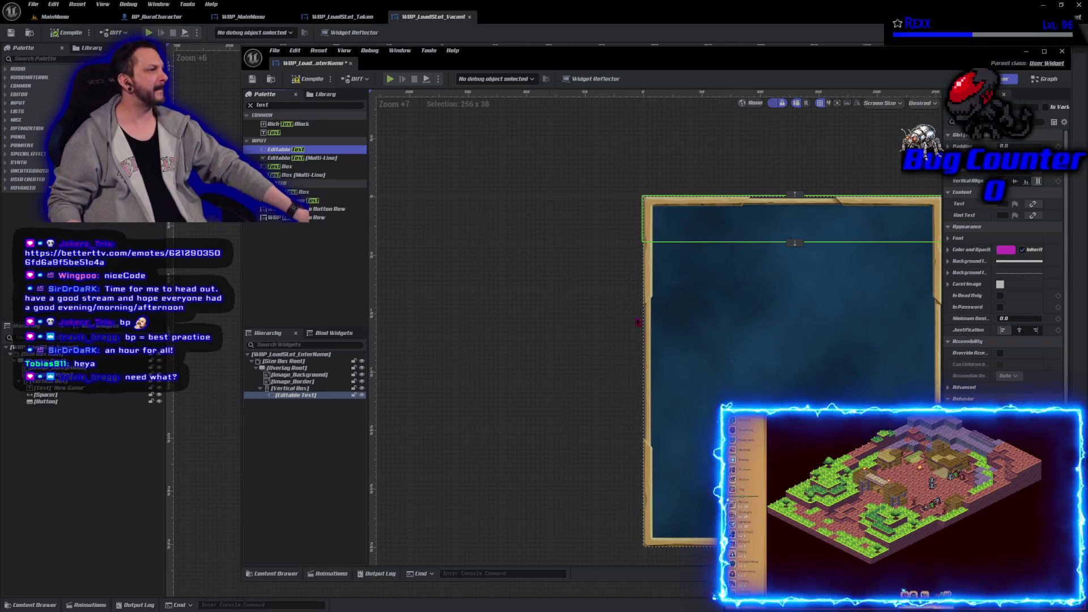
# - Set the Editable Text's Hint Text to 'Enter Name:' and compile
pyautogui.click(1004, 215)
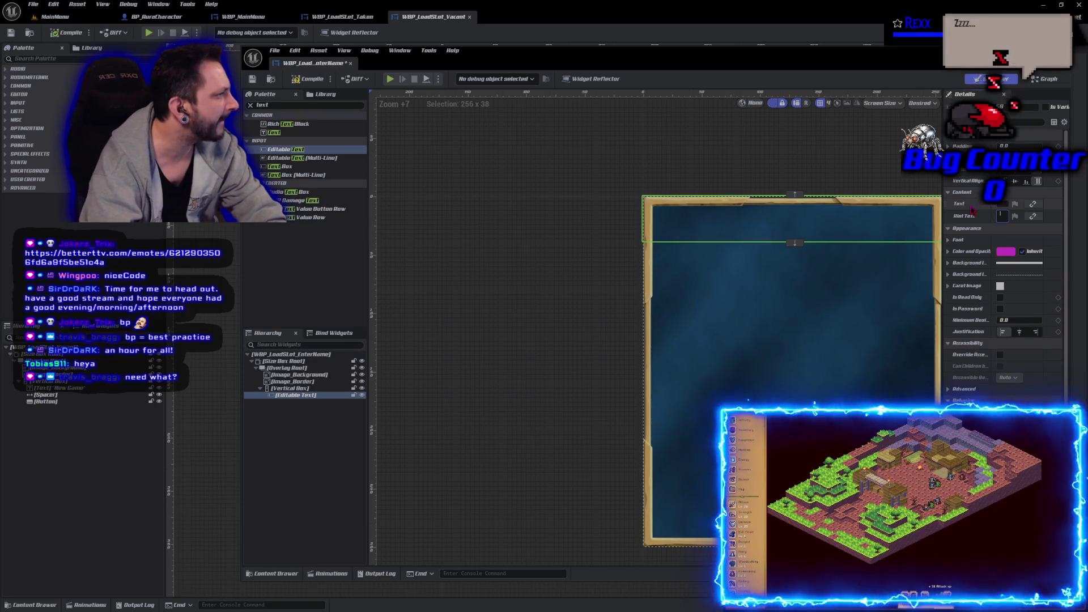
pyautogui.hotkey('shift', 'Return')
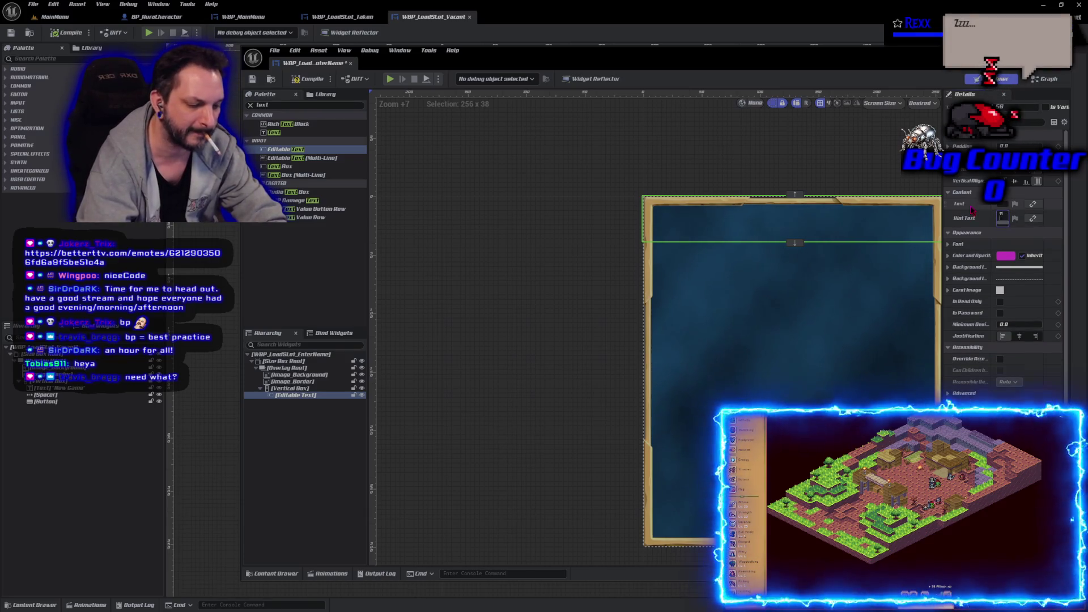
pyautogui.press('Return')
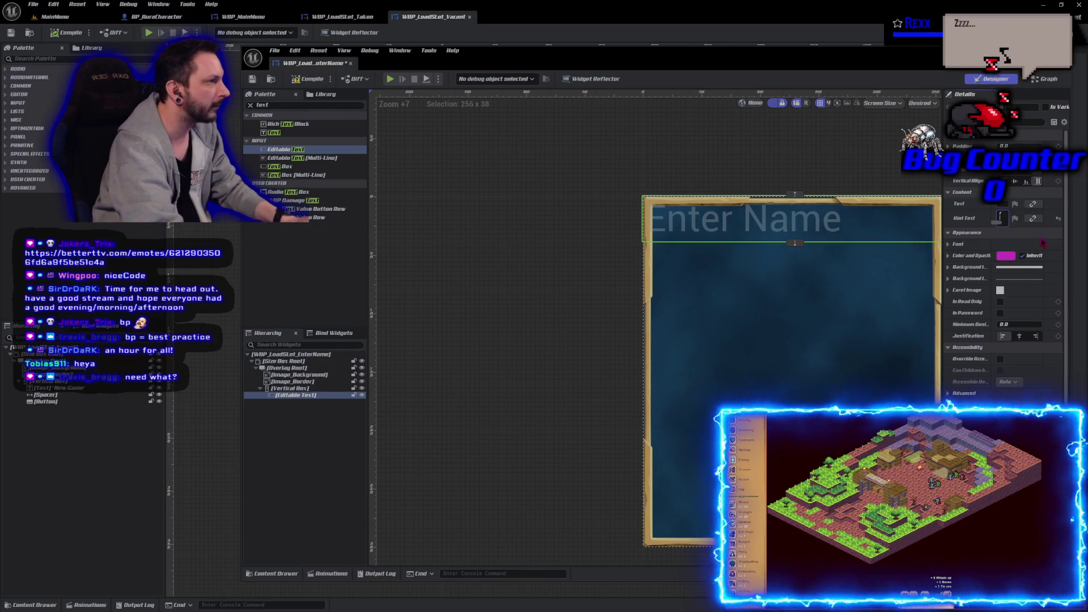
pyautogui.press('BackSpace')
pyautogui.write(':')
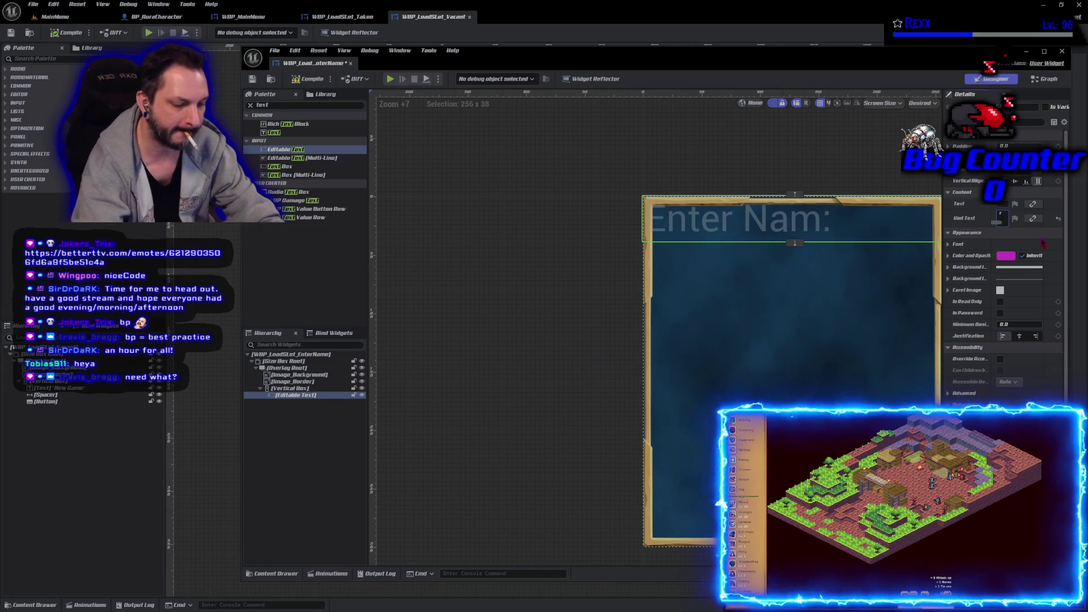
pyautogui.press('BackSpace')
pyautogui.write('e:')
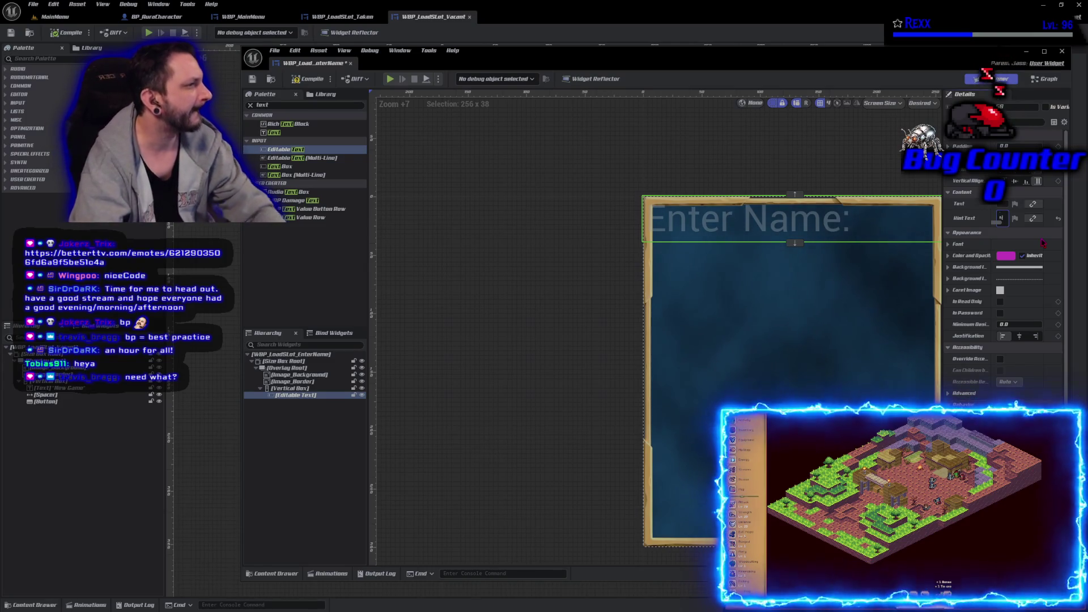
pyautogui.click(315, 80)
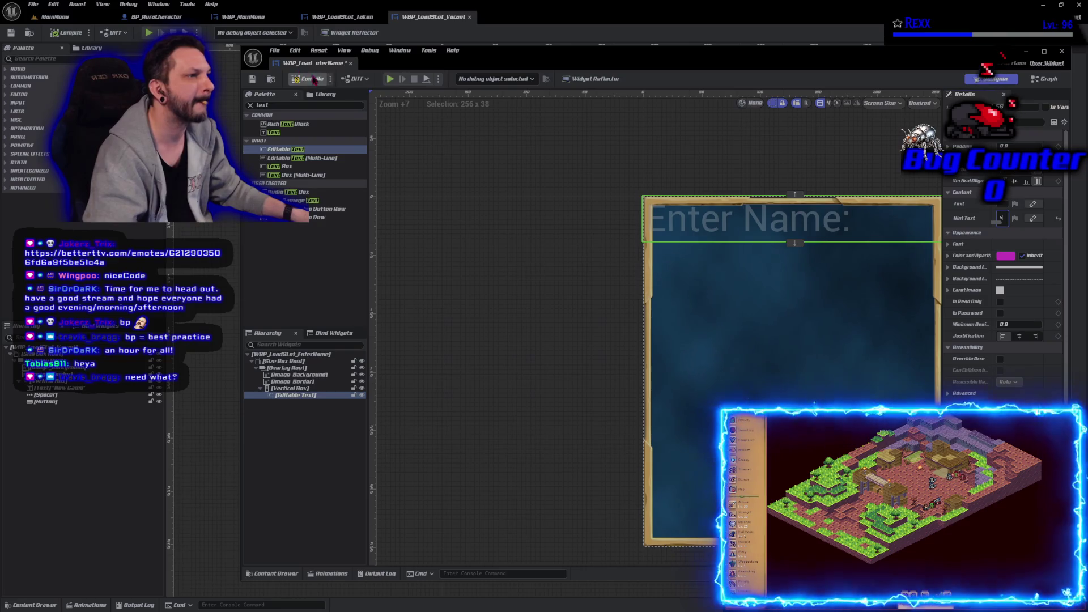
# - Dock the editor back as a tab and reset the Editable Text's padding to default
pyautogui.moveTo(316, 63); pyautogui.dragTo(518, 16)
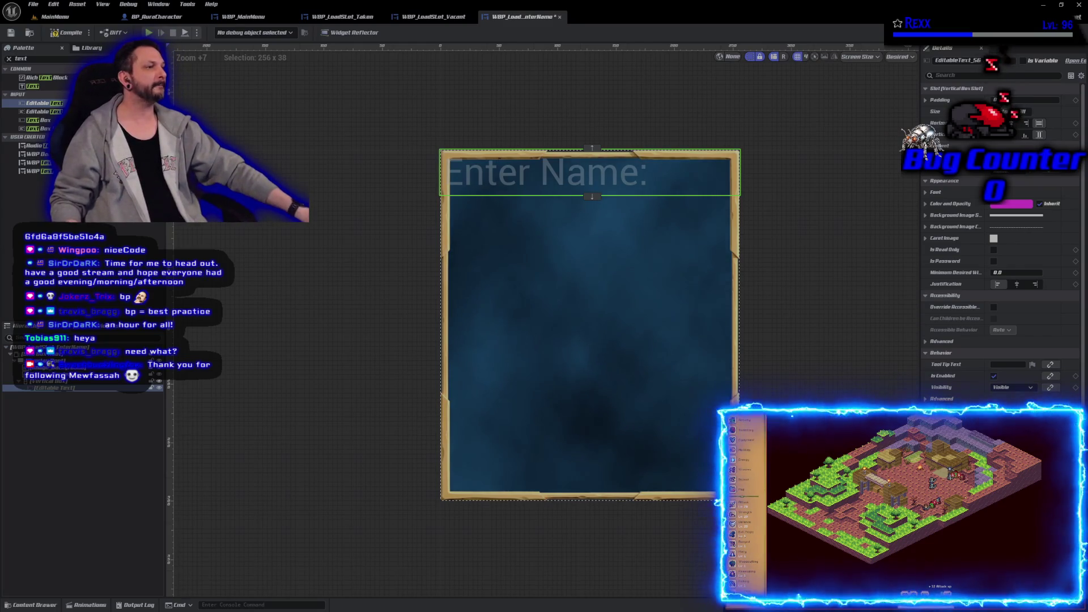
pyautogui.click(1012, 100)
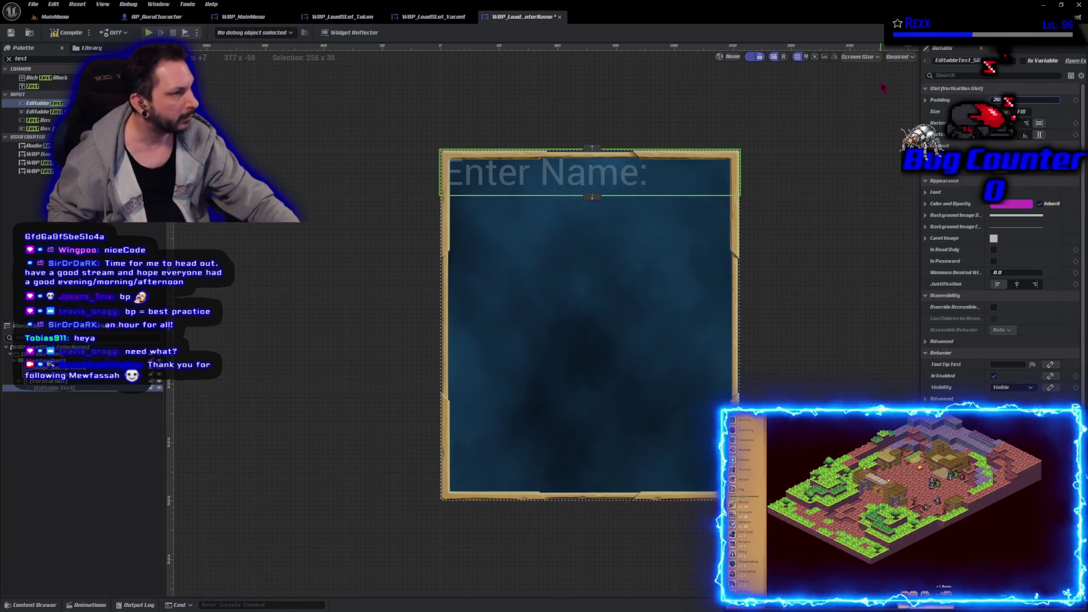
pyautogui.press('Return')
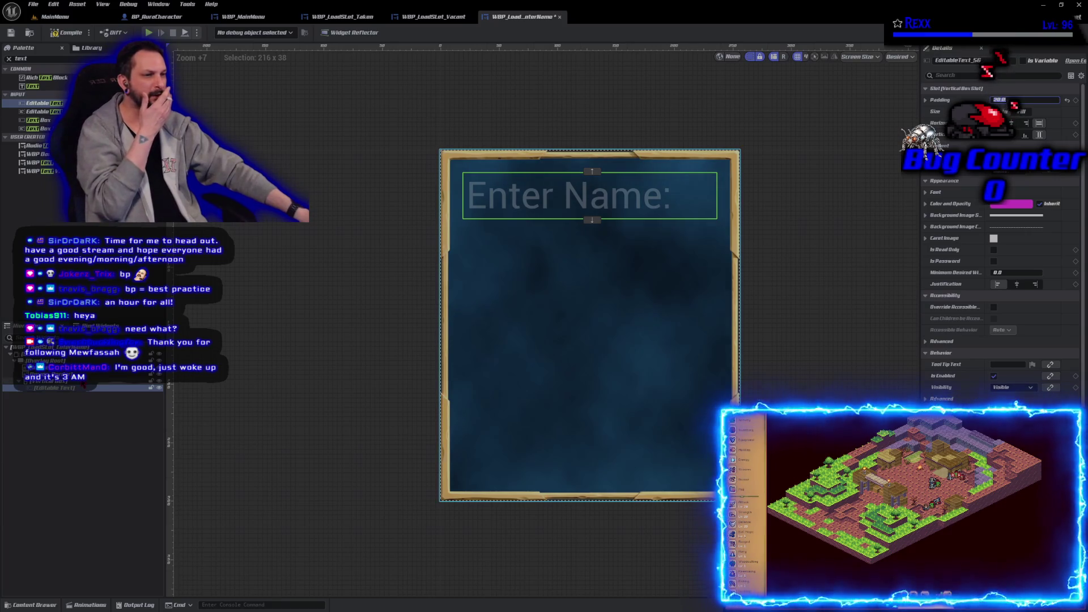
pyautogui.click(51, 381)
pyautogui.click(54, 388)
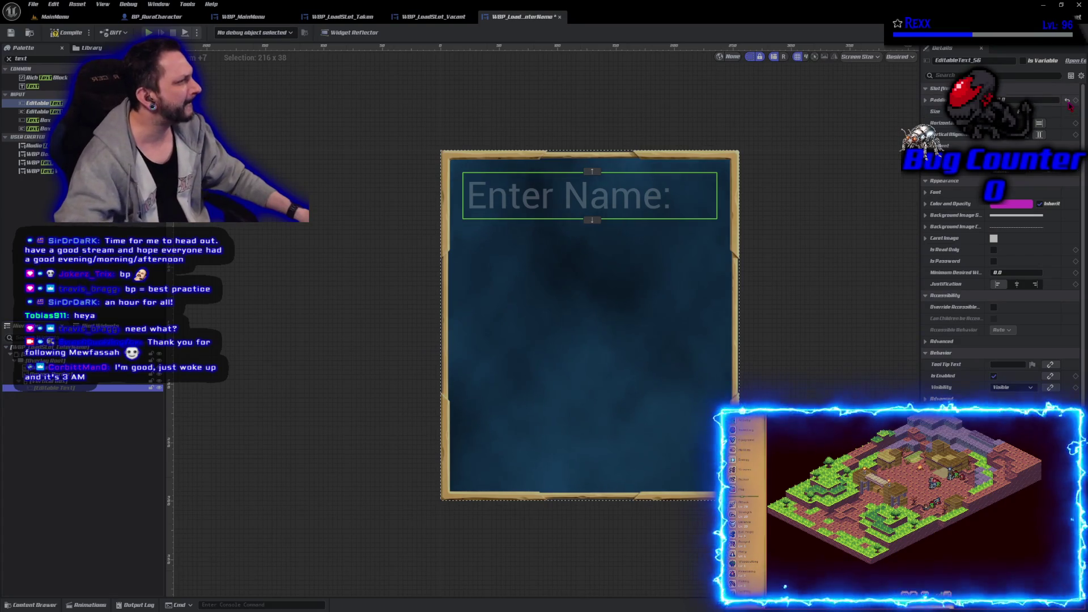
pyautogui.click(1067, 100)
# - Give the Vertical Box 20 padding on all sides and save the enter-name widget
pyautogui.click(114, 381)
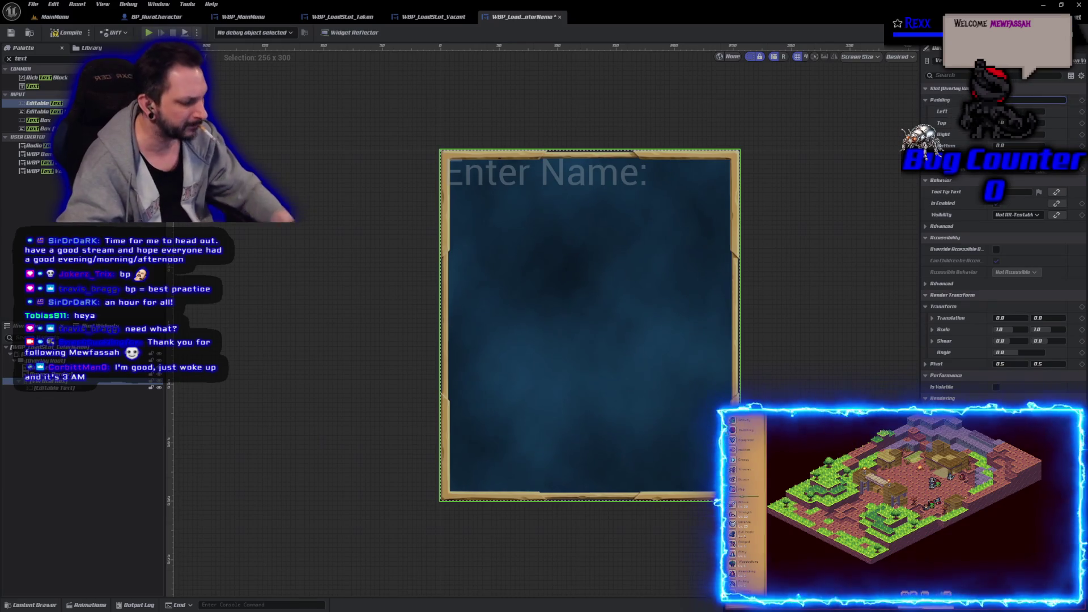
pyautogui.press('Return')
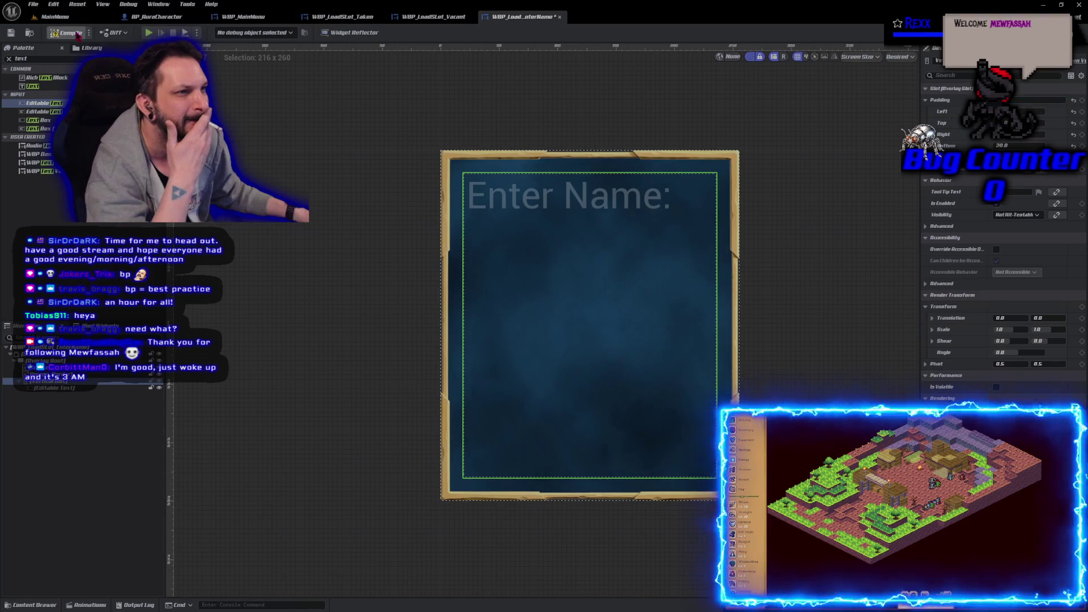
pyautogui.click(12, 33)
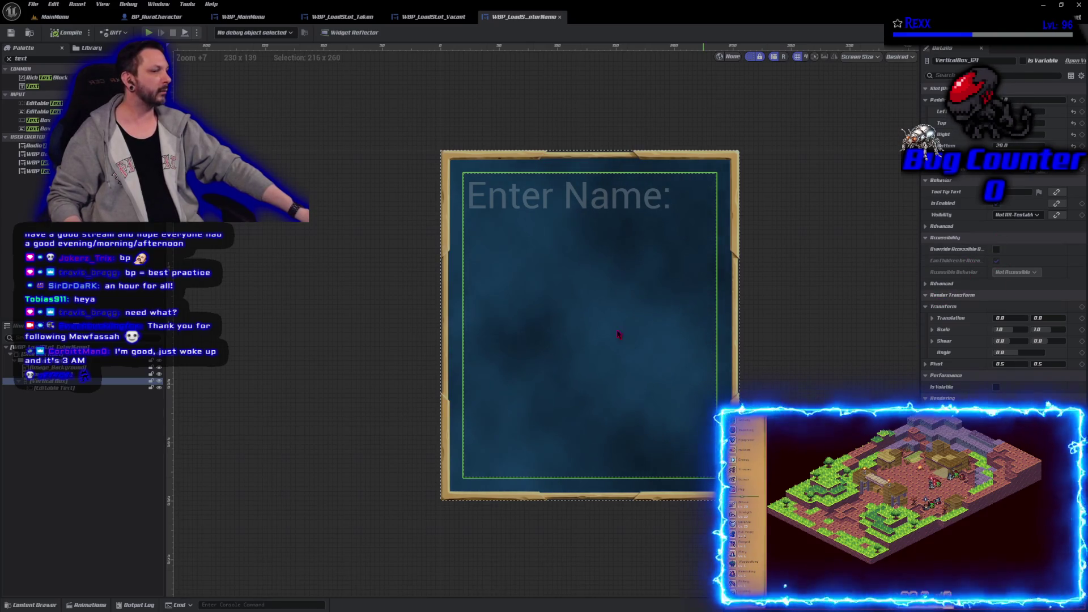
pyautogui.click(589, 195)
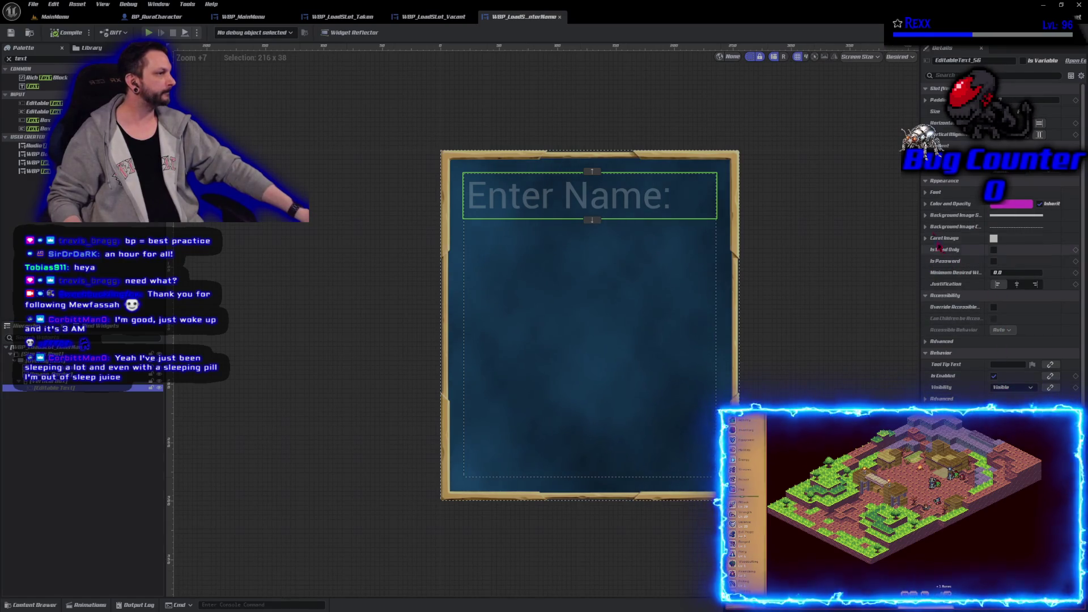
# - Switch the Enter Name hint text font to Amarante and save the widget
pyautogui.click(930, 192)
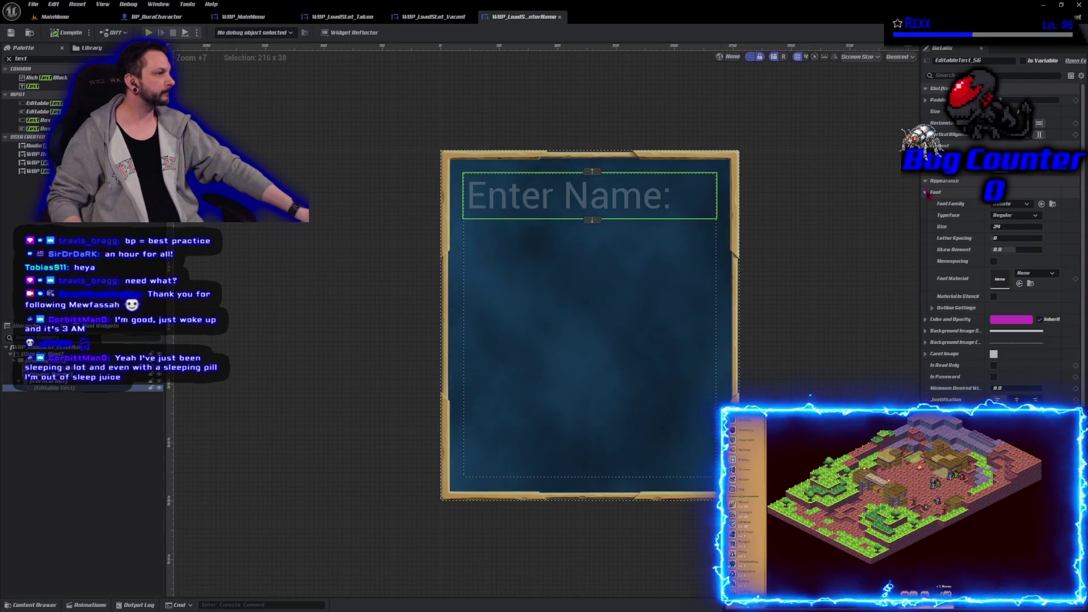
pyautogui.click(1012, 208)
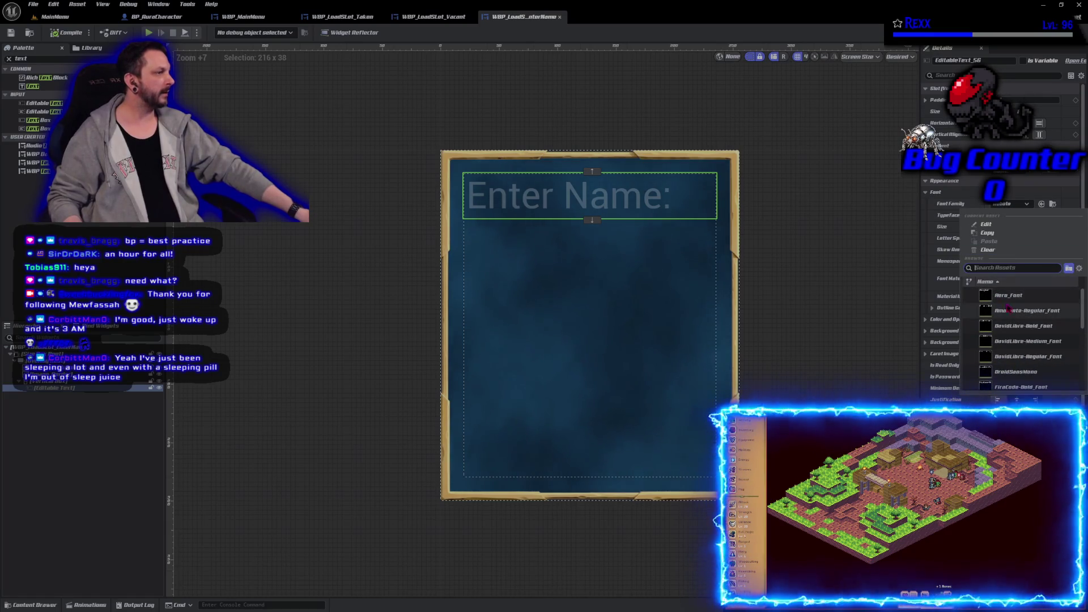
pyautogui.click(1050, 313)
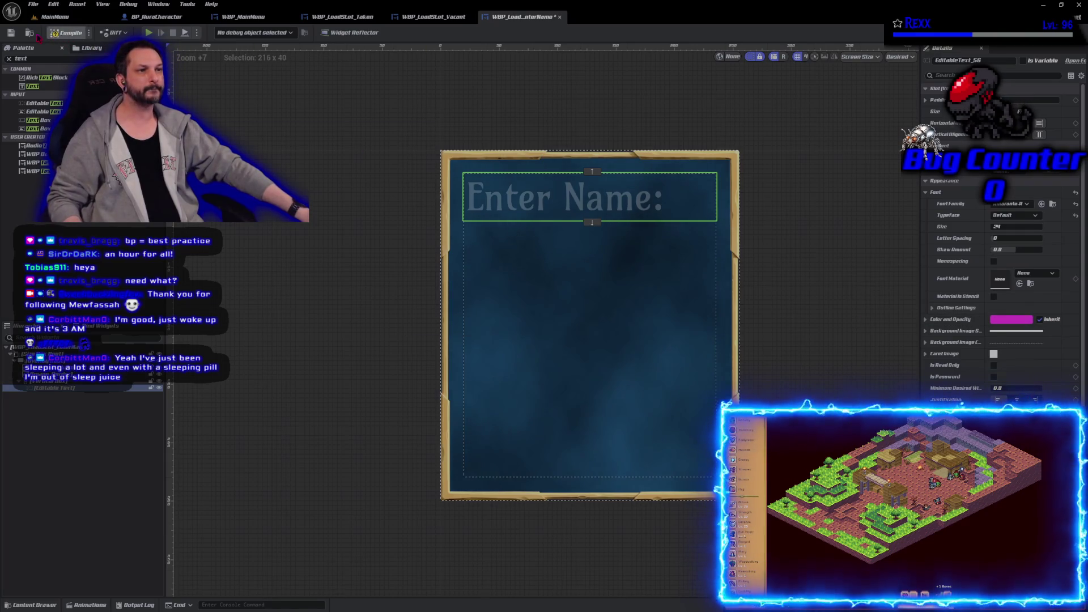
pyautogui.click(9, 33)
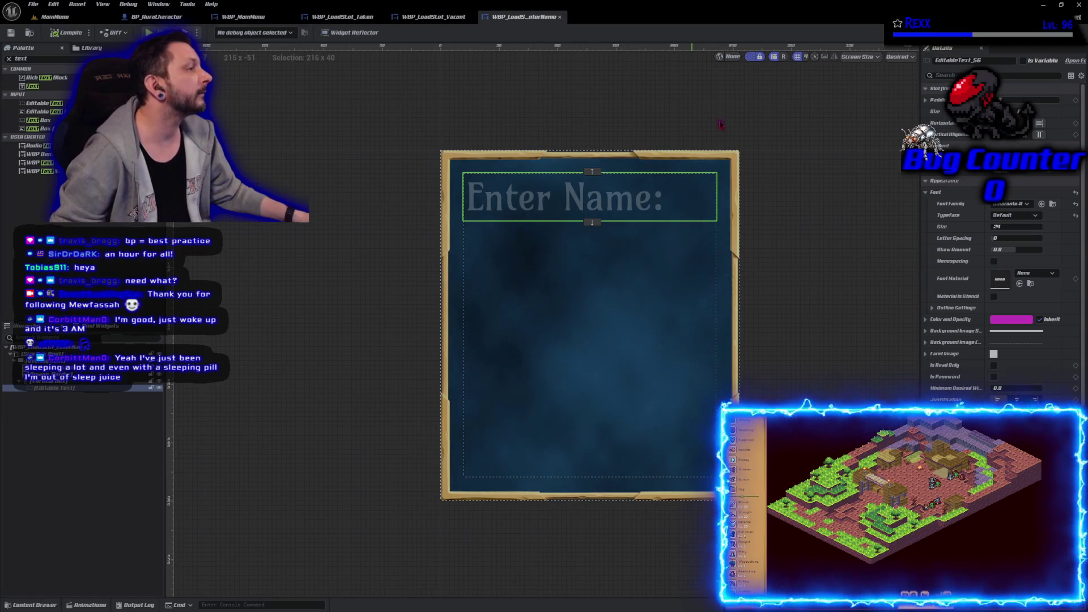
# - Review the background and caret image settings, then collapse both Background Image groups
pyautogui.click(930, 193)
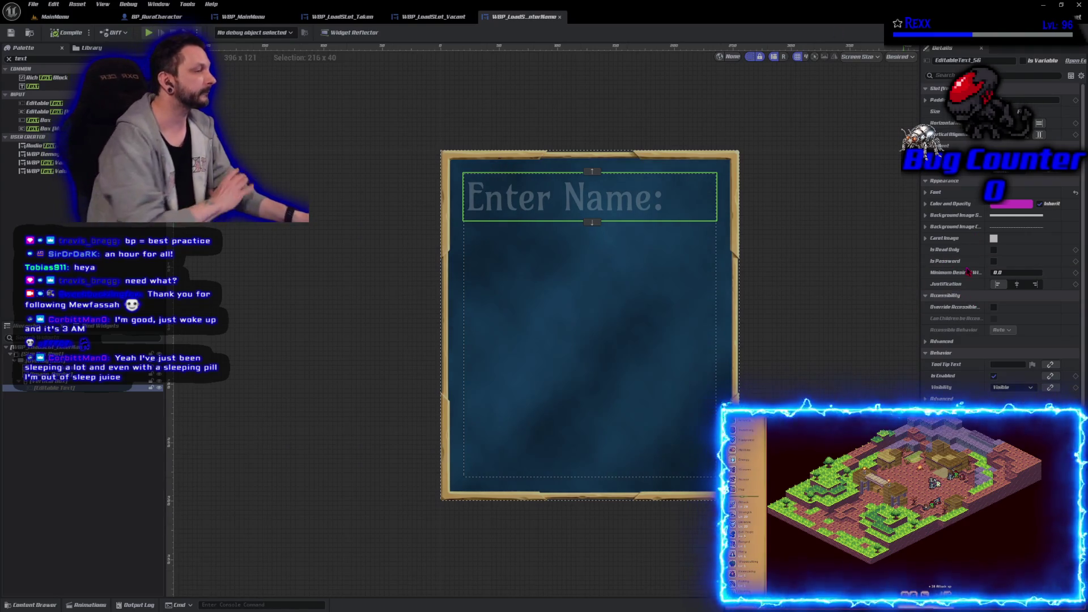
pyautogui.click(926, 214)
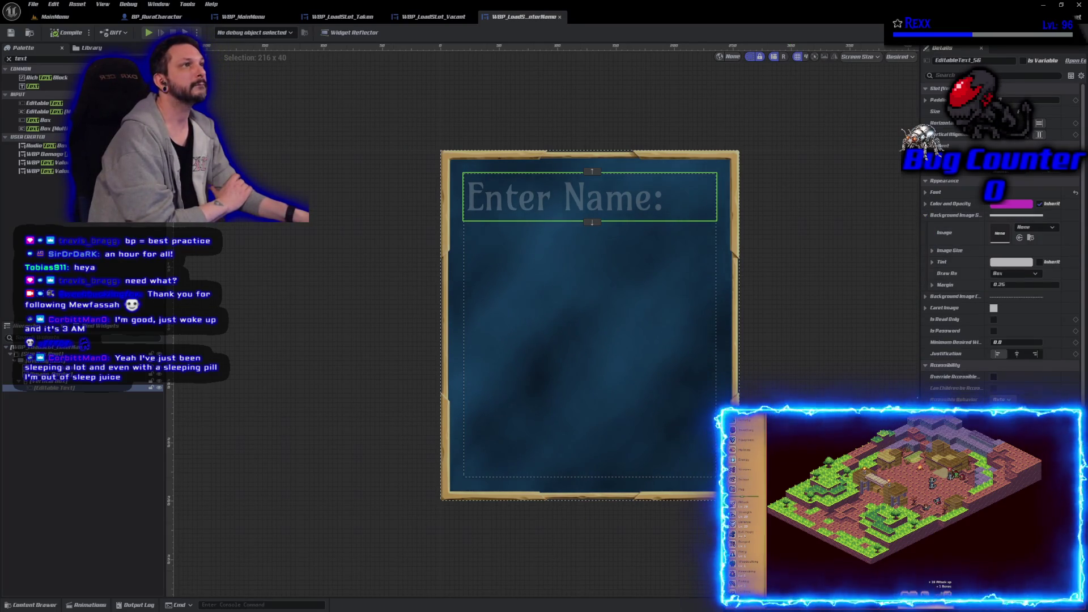
pyautogui.click(926, 296)
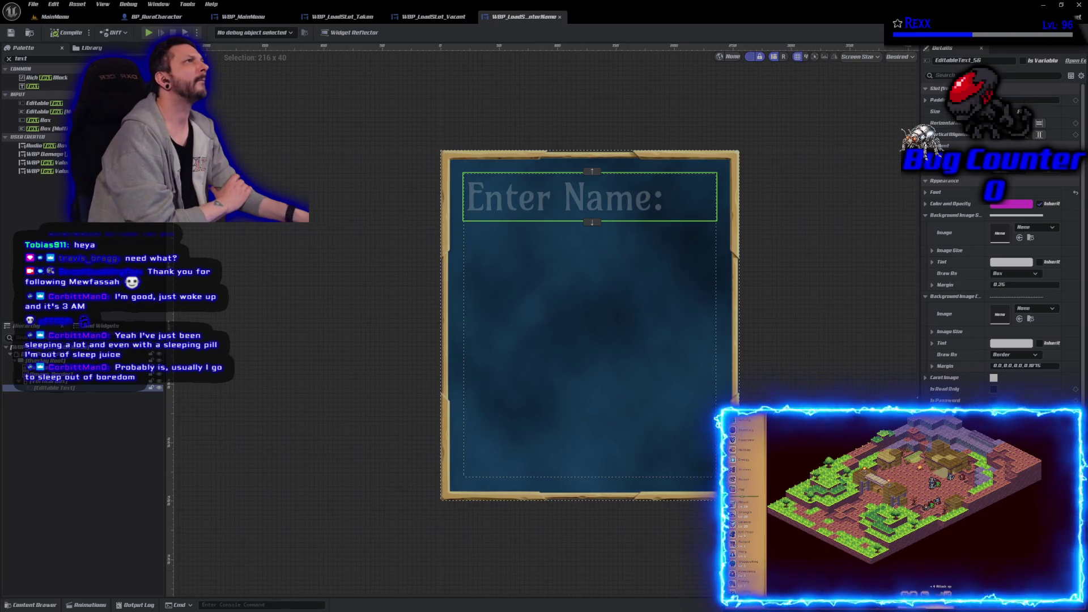
pyautogui.click(926, 216)
pyautogui.click(926, 227)
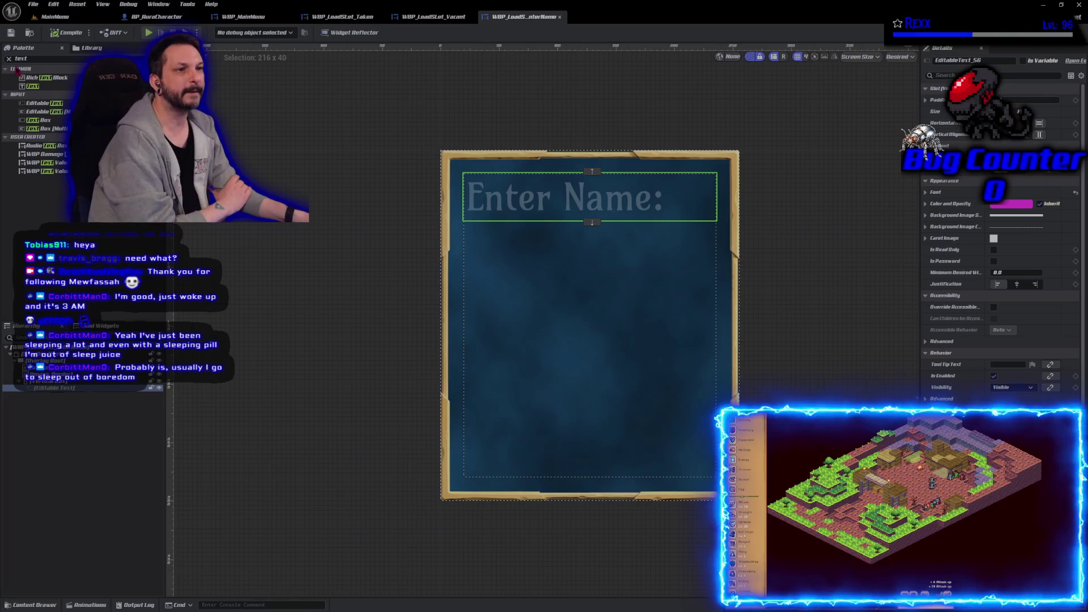
# - Drop a Spacer below the Enter Name field, set its Size Y to 150, and compile
pyautogui.click(43, 58)
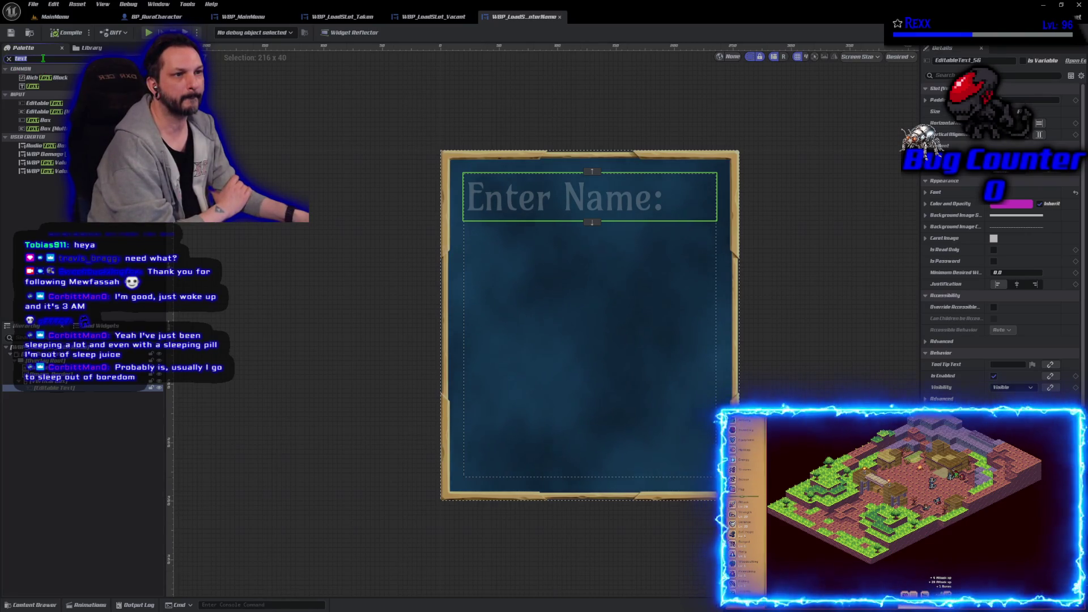
pyautogui.write('spac')
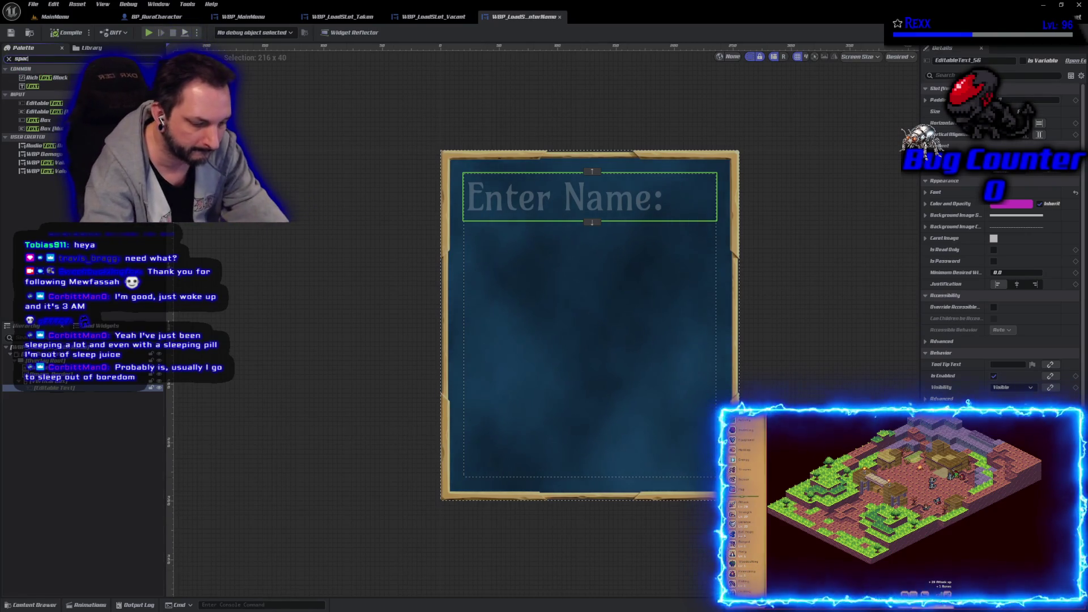
pyautogui.write('er')
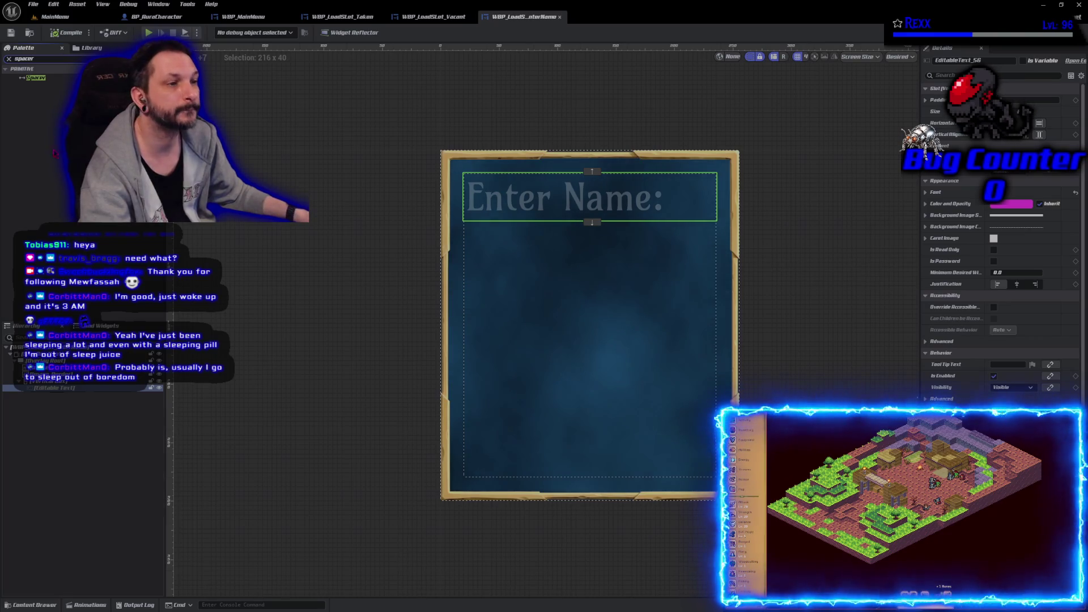
pyautogui.moveTo(35, 78)
pyautogui.mouseDown()
pyautogui.moveTo(54, 205)
pyautogui.moveTo(50, 396)
pyautogui.mouseUp()
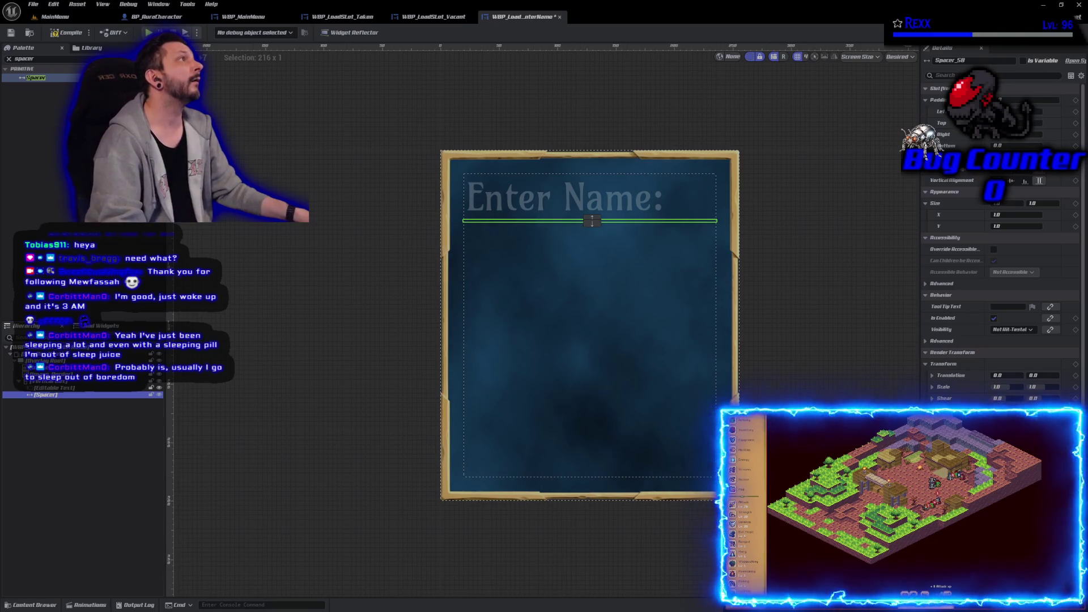
pyautogui.click(1052, 205)
pyautogui.write('150')
pyautogui.press('Return')
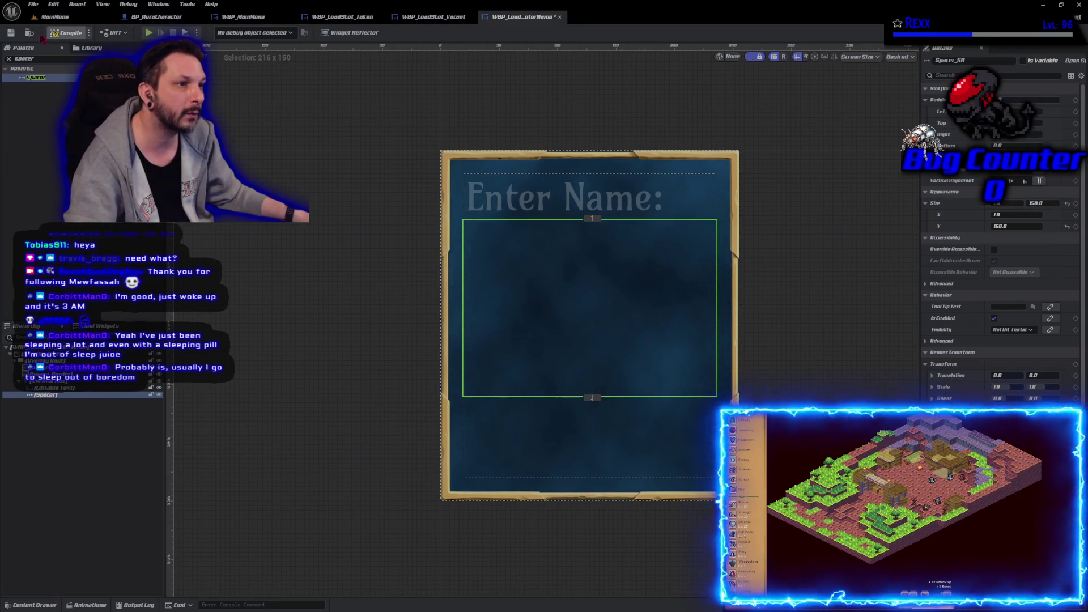
pyautogui.click(68, 35)
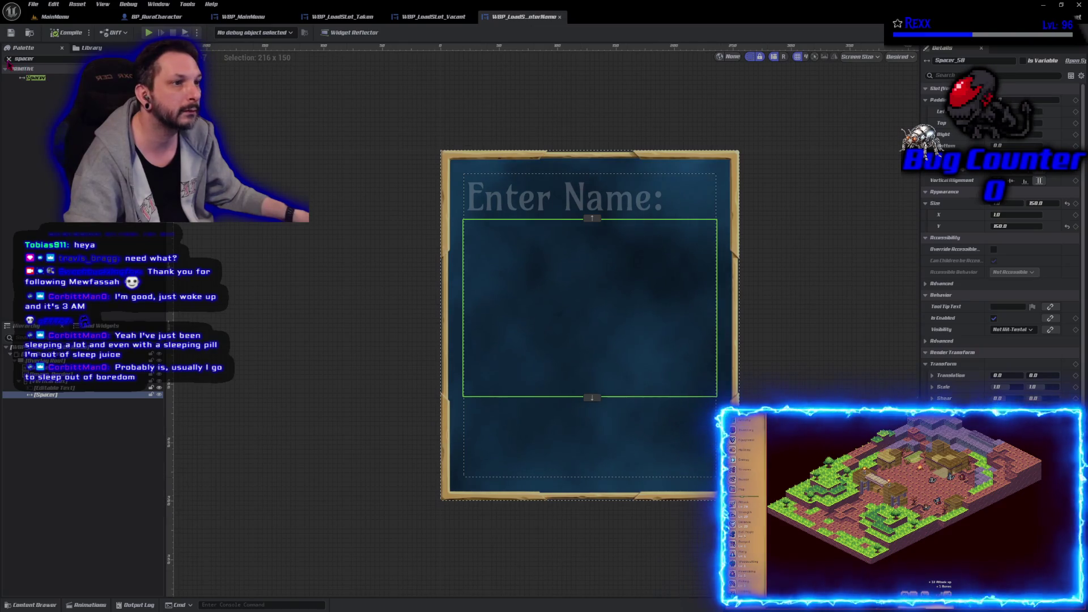
pyautogui.click(9, 59)
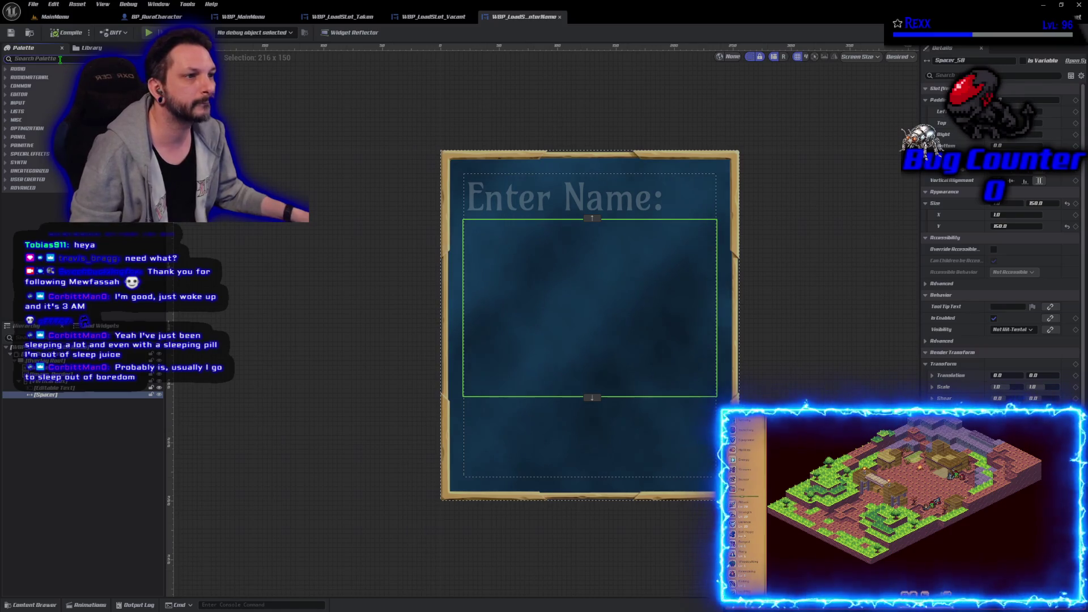
# - Add a WBP_WideButton below the spacer and select it to edit its NEW SLOT label
pyautogui.click(59, 58)
pyautogui.write('wide')
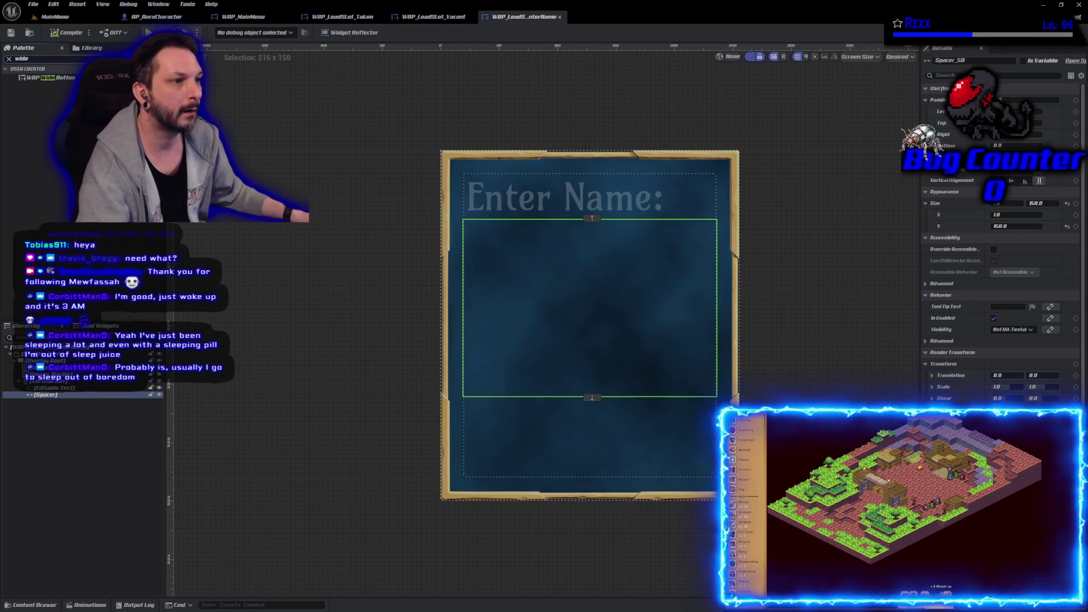
pyautogui.moveTo(45, 78)
pyautogui.mouseDown()
pyautogui.moveTo(91, 354)
pyautogui.moveTo(77, 399)
pyautogui.moveTo(63, 386)
pyautogui.mouseUp()
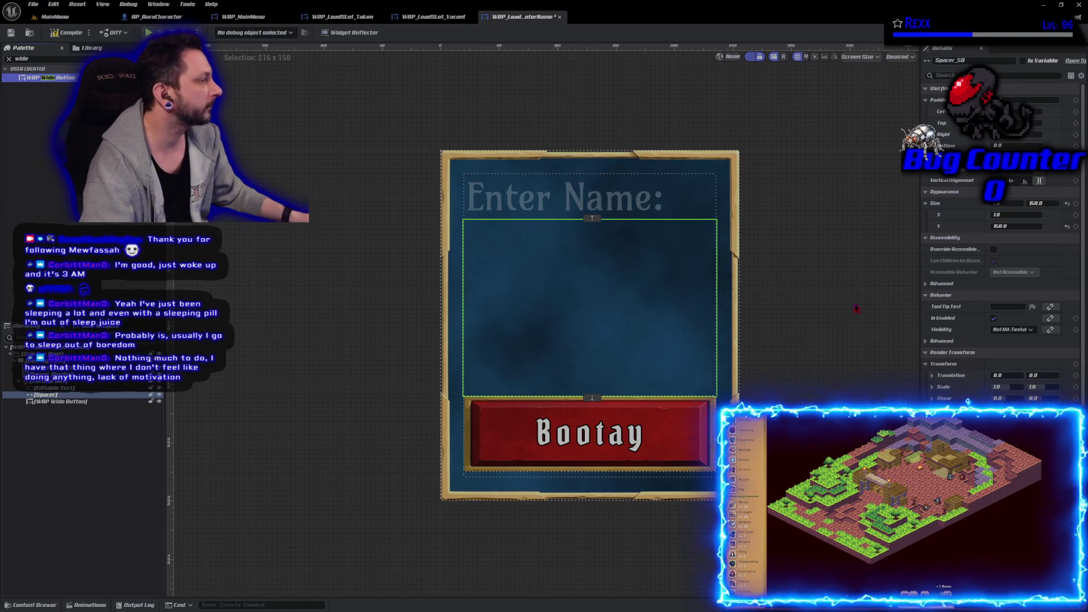
pyautogui.click(871, 360)
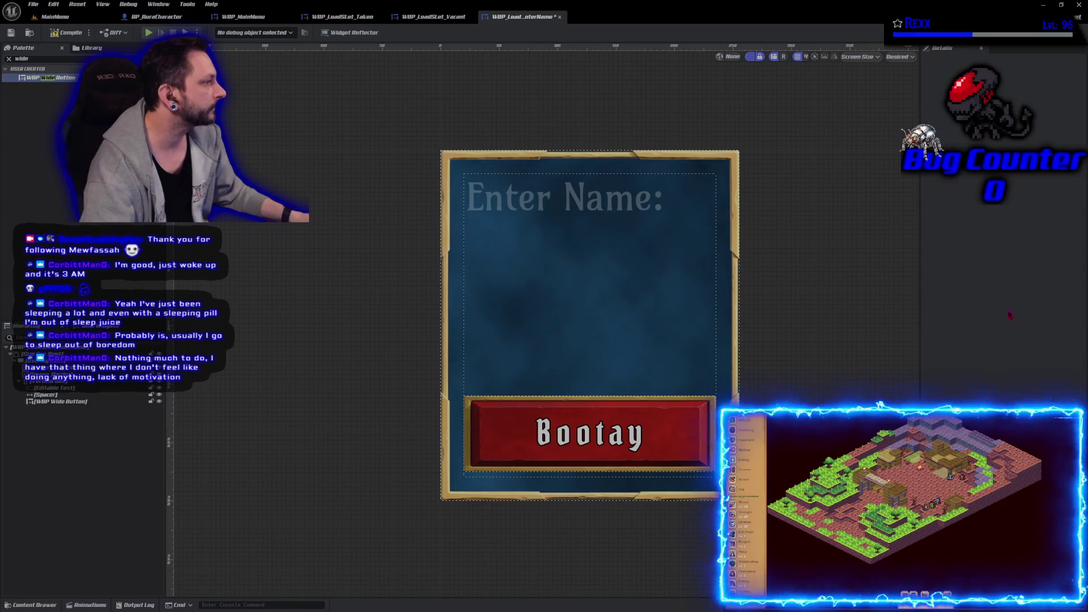
pyautogui.click(64, 403)
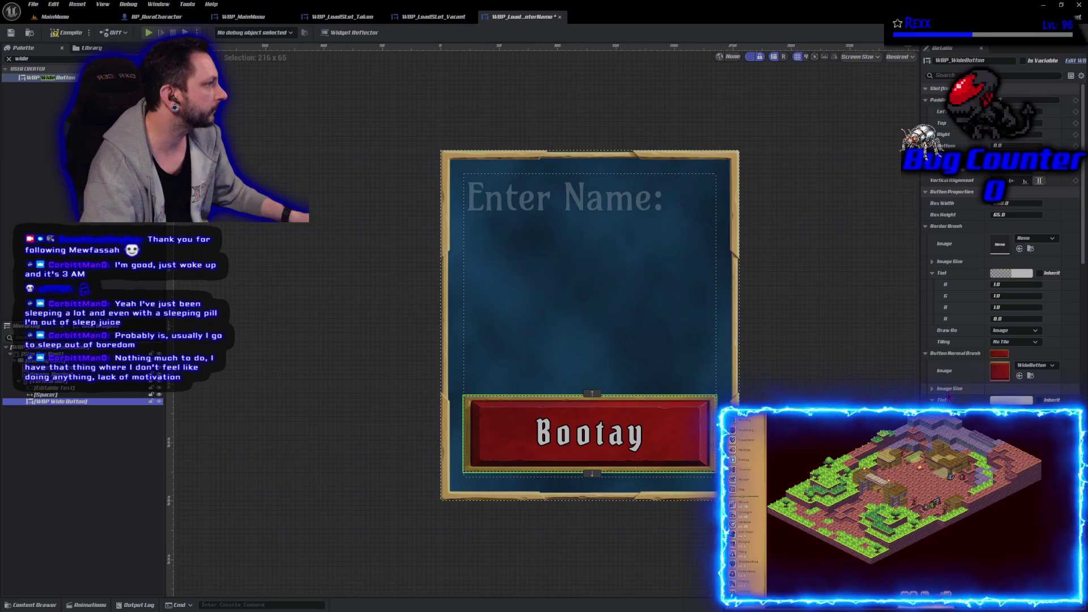
pyautogui.scroll(-3, 981, 391)
pyautogui.scroll(-10, 976, 393)
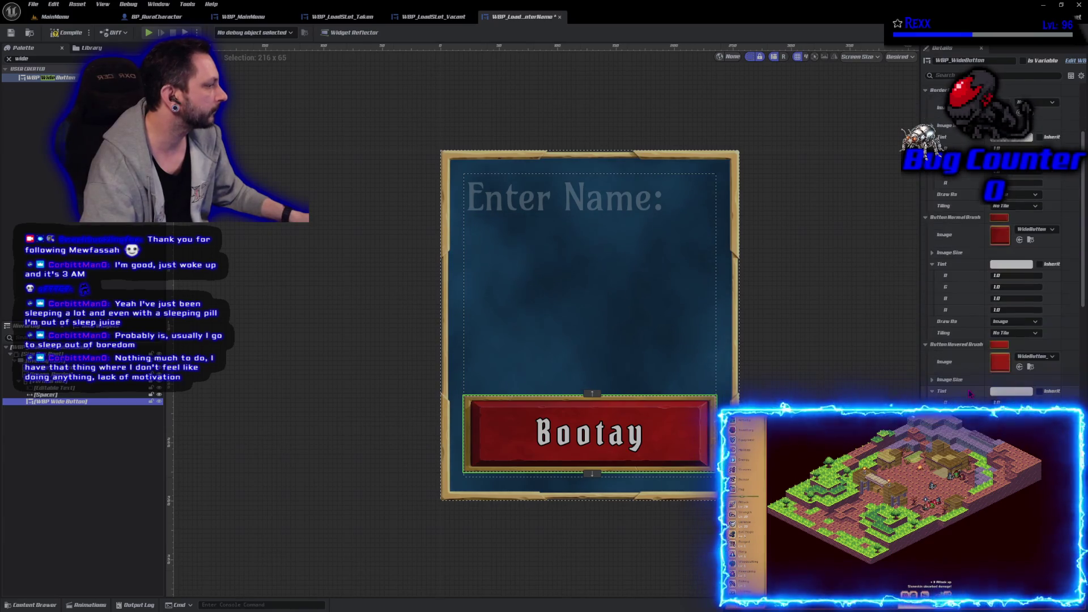
pyautogui.scroll(-5, 954, 398)
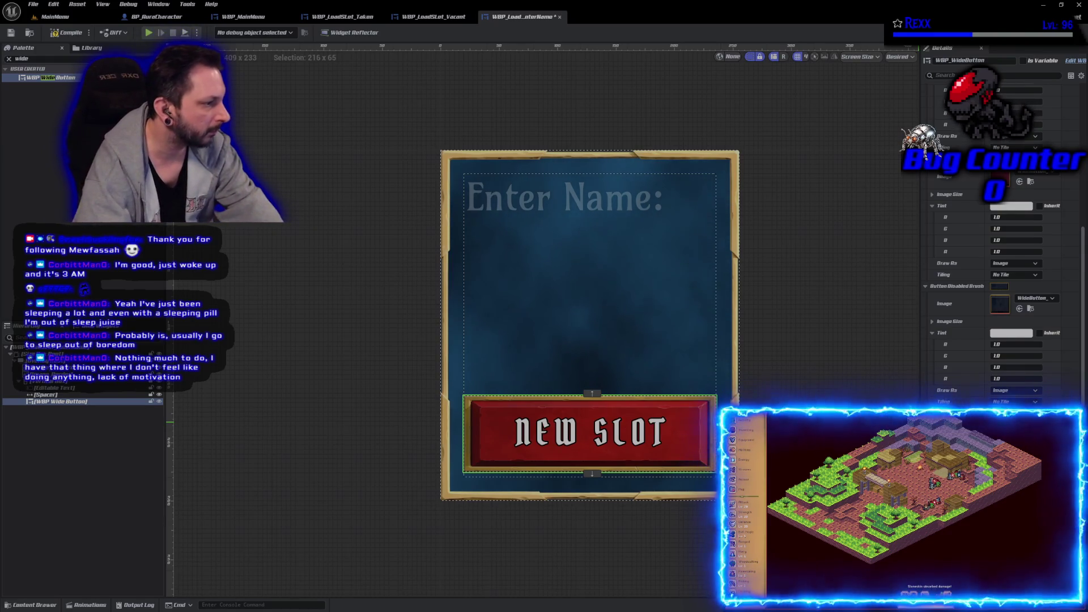
# - Compile, Save All, and give the NEW SLOT label wider letter spacing
pyautogui.click(66, 33)
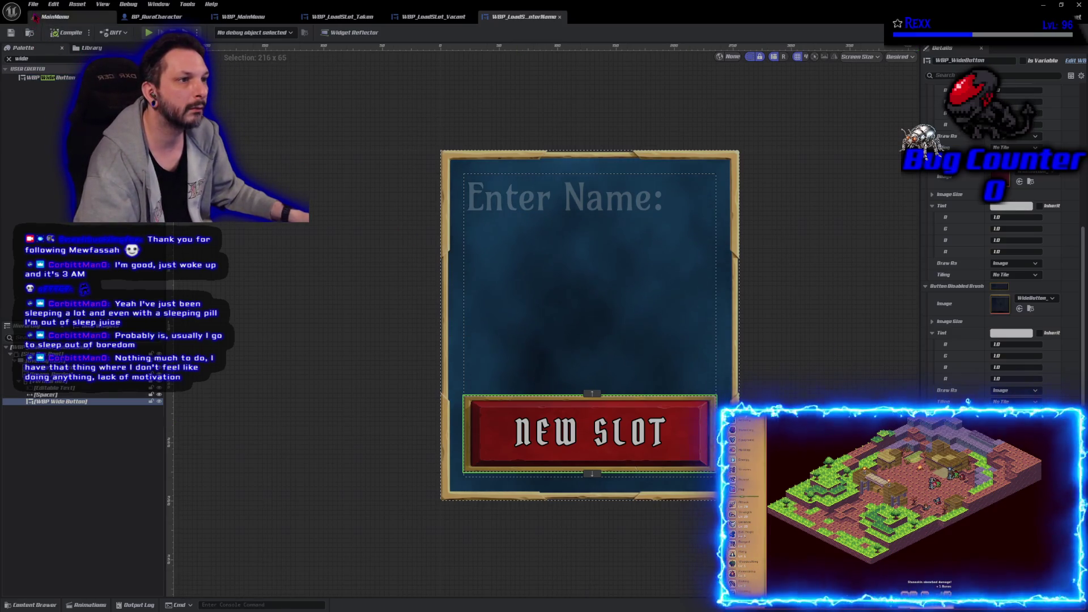
pyautogui.click(33, 4)
pyautogui.click(59, 62)
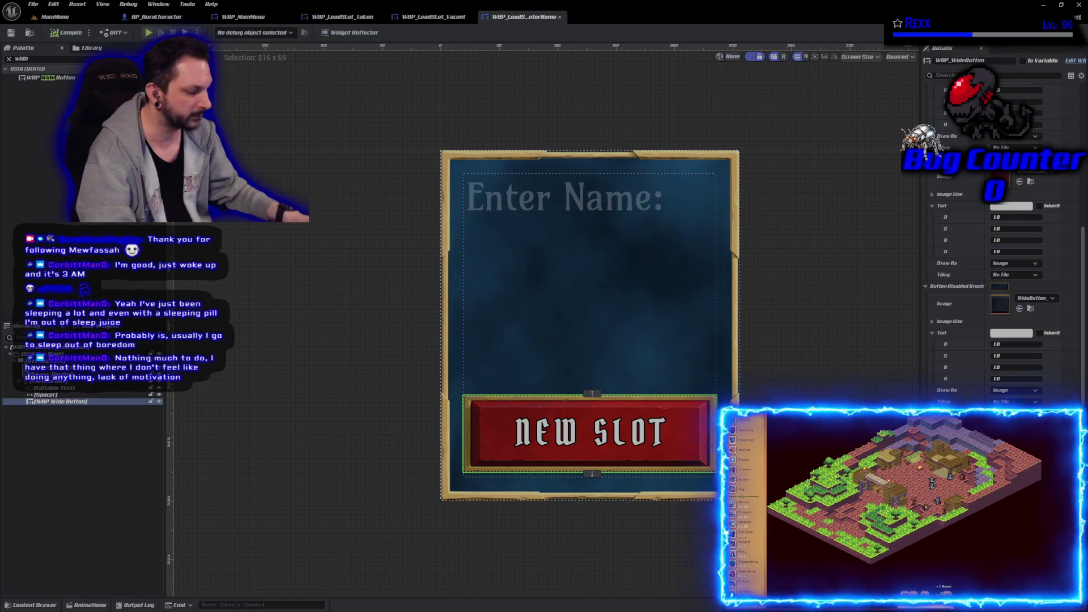
pyautogui.click(882, 404)
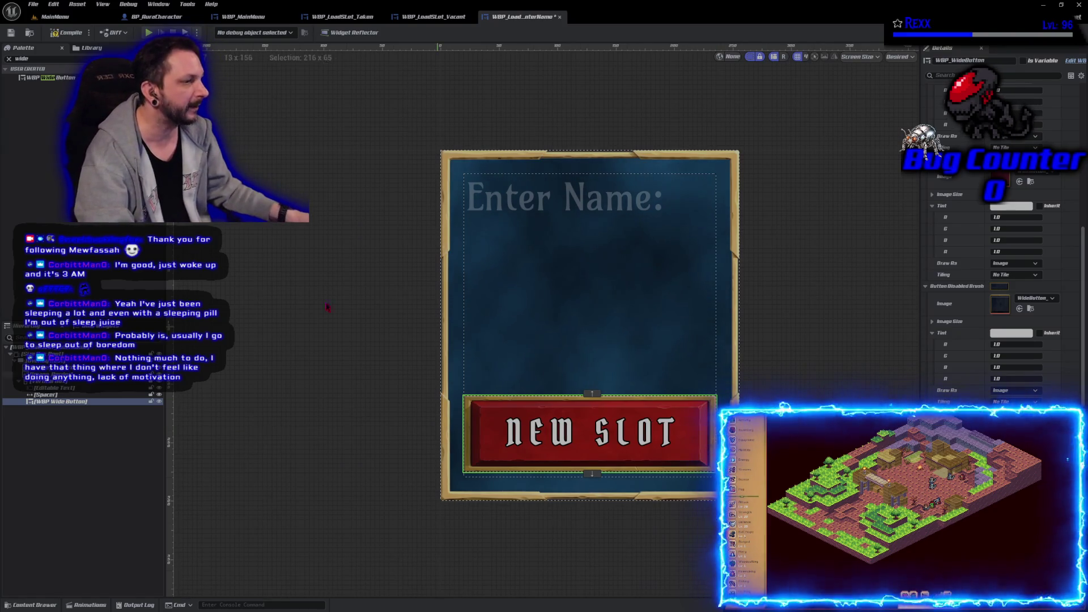
# - Compile, then set the NEW SLOT button's Horizontal Alignment to Center
pyautogui.click(48, 34)
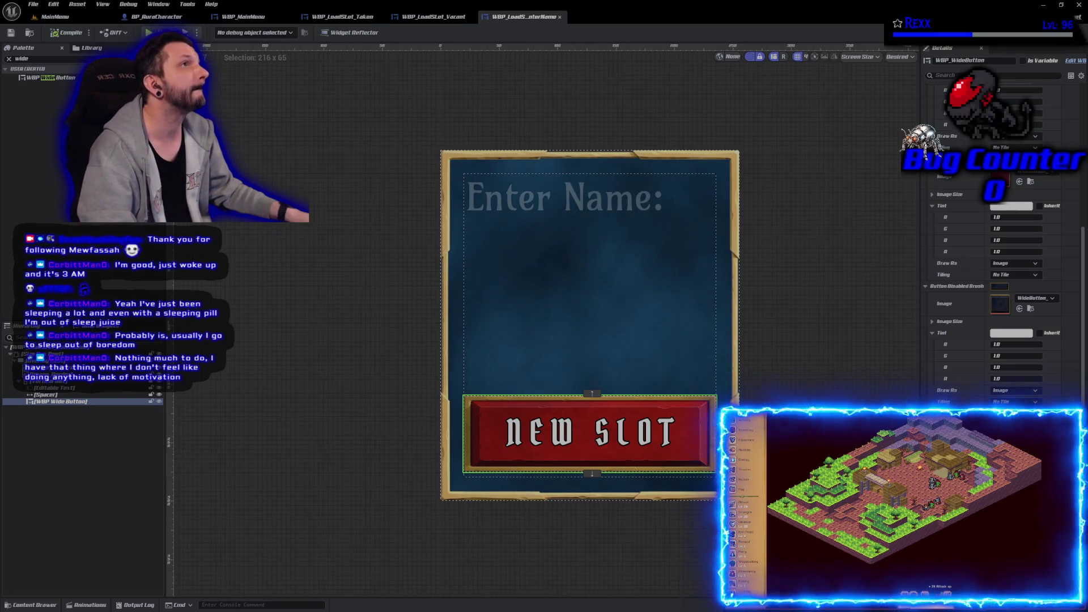
pyautogui.scroll(10, 1010, 385)
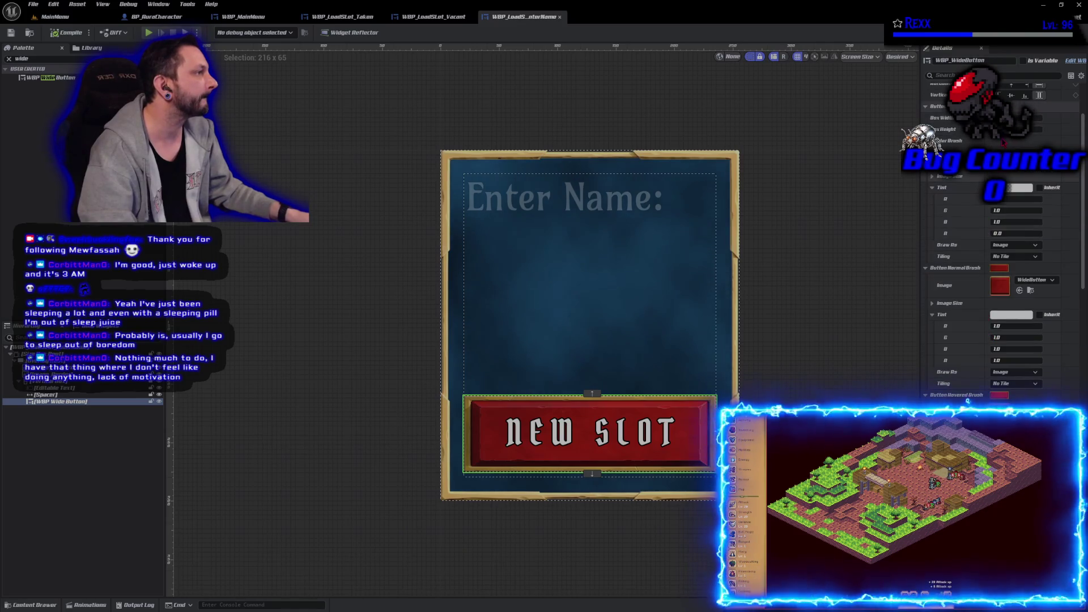
pyautogui.scroll(4, 985, 226)
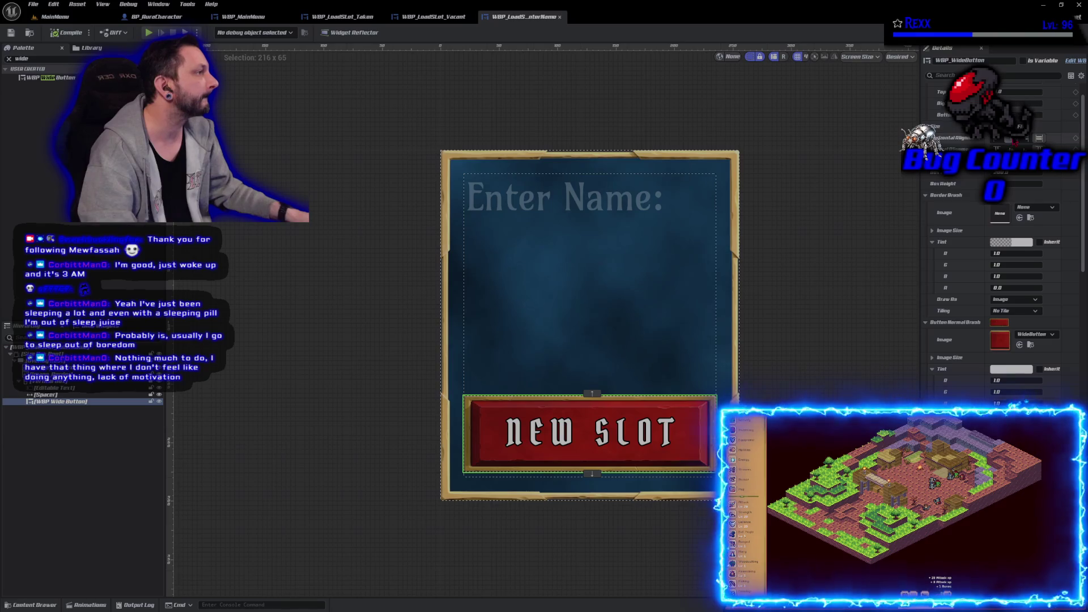
pyautogui.click(1013, 138)
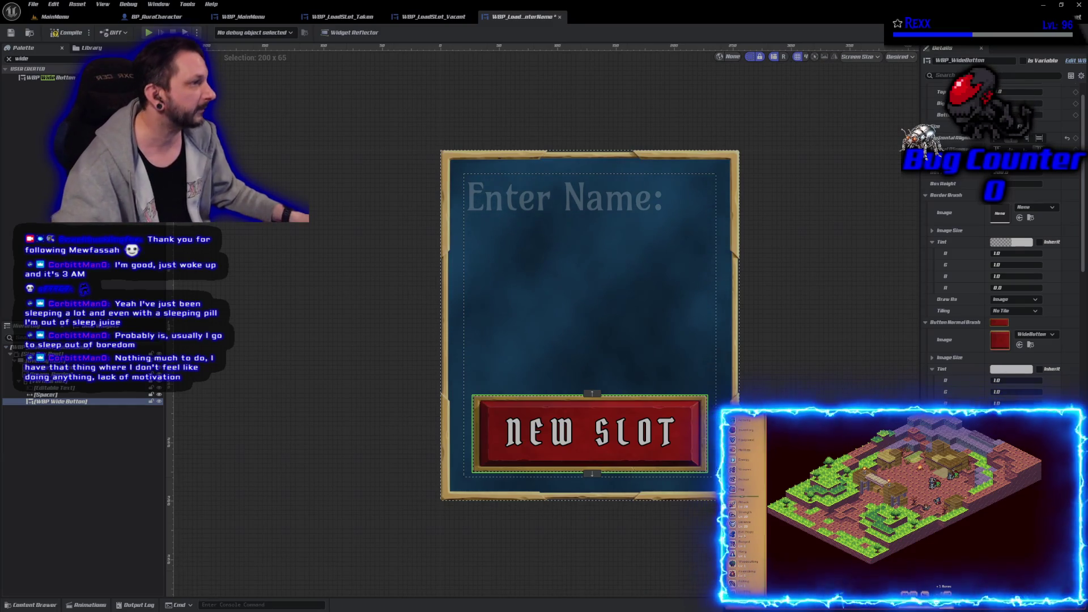
pyautogui.hotkey('alt', 'Tab')
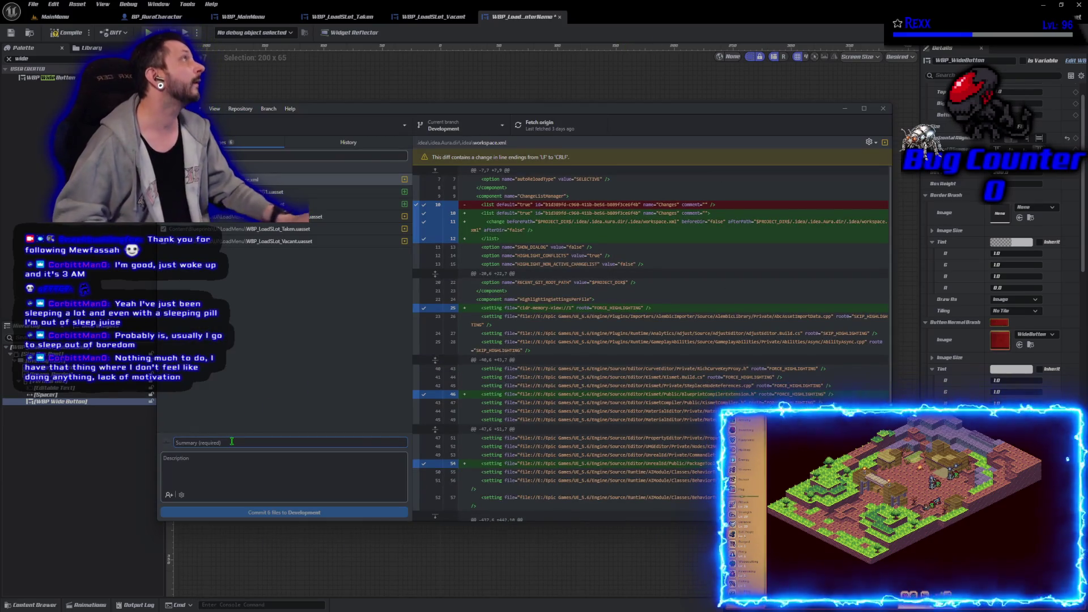
# - Commit the six changed files to Development as 'Enter Name Load Slot', push, and return to LoadSlot_Taken
pyautogui.write('E')
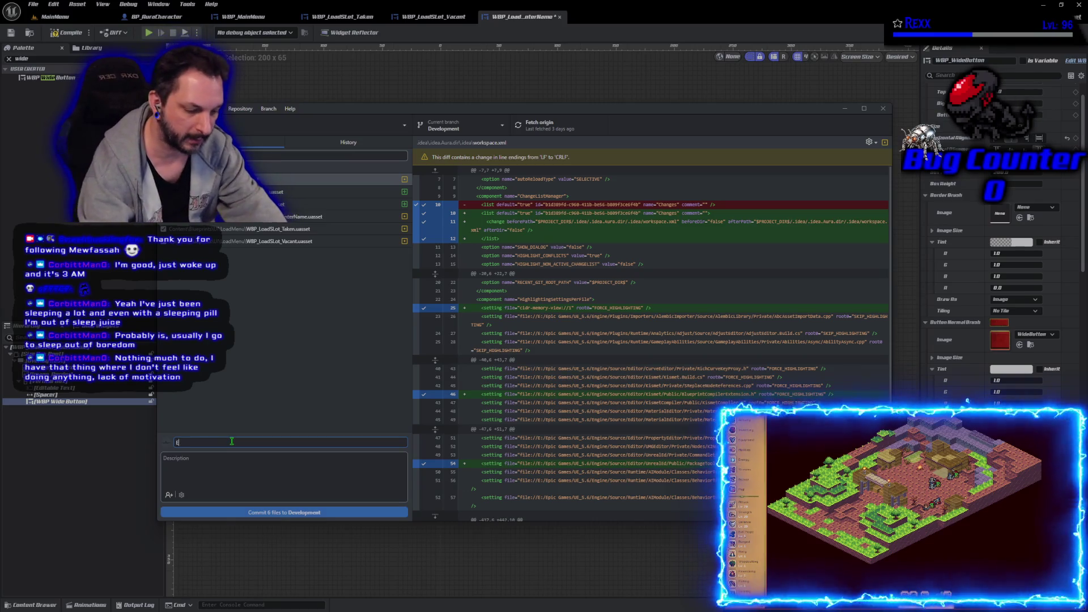
pyautogui.write('nter Name Load Slot')
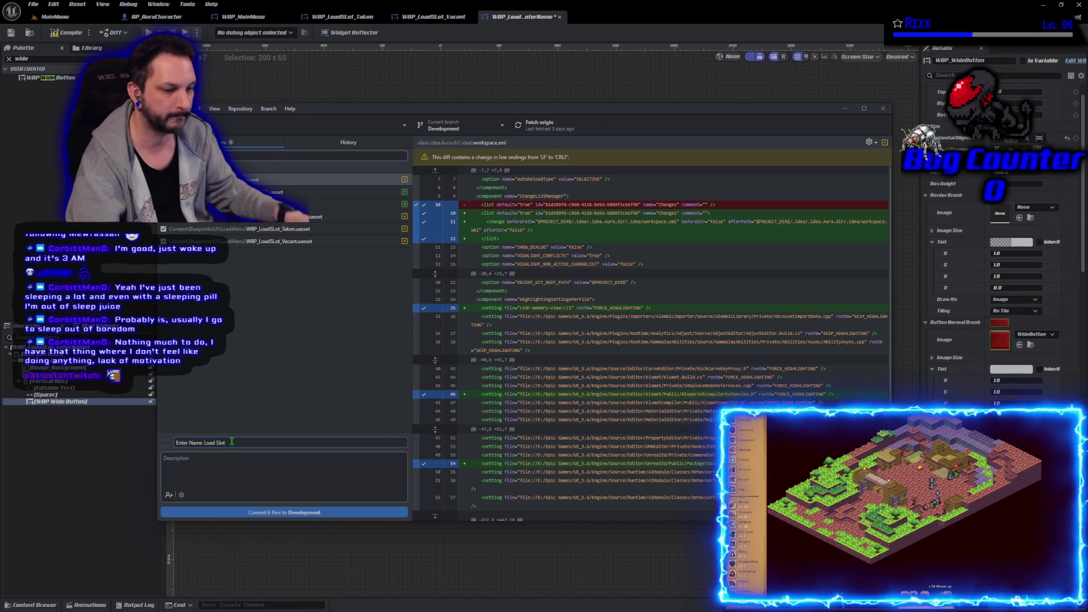
pyautogui.click(260, 512)
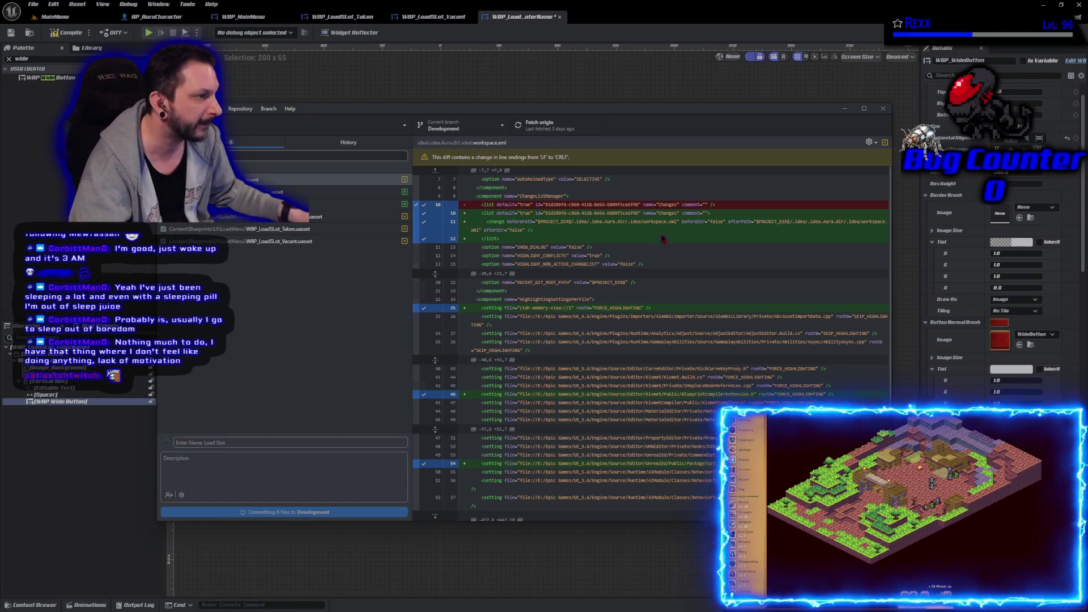
pyautogui.click(760, 223)
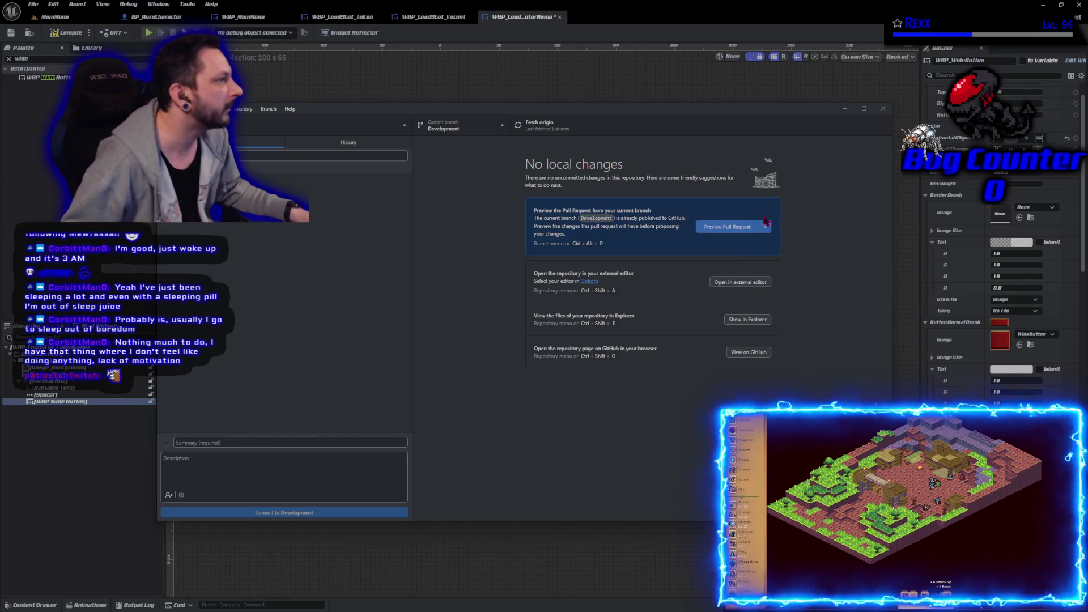
pyautogui.click(883, 108)
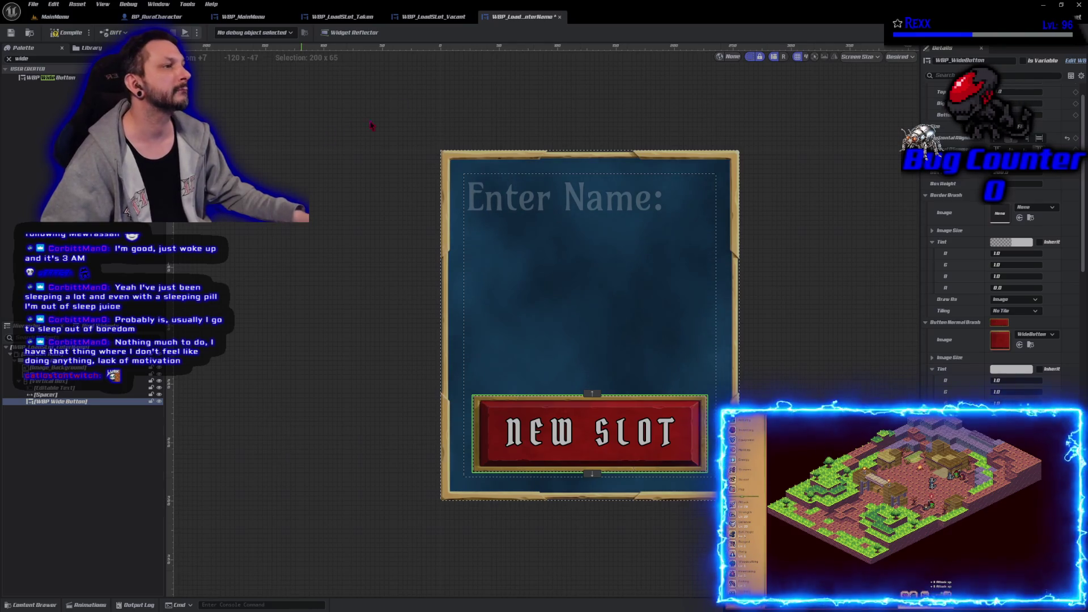
pyautogui.moveTo(343, 16); pyautogui.dragTo(521, 16)
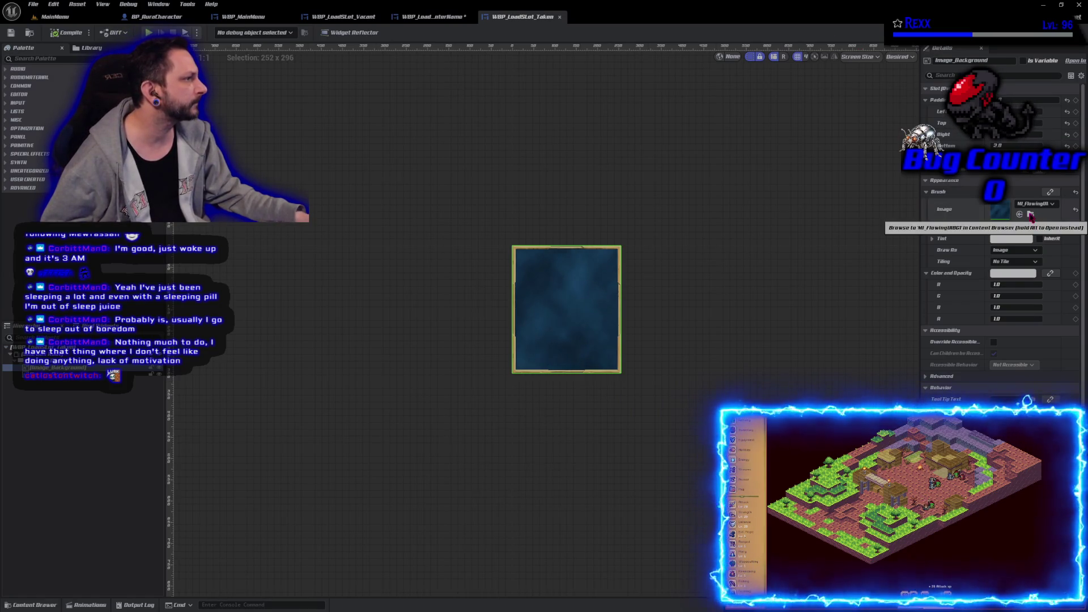
# - Darken MI_FlowingUIBG1's Color parameter value to 0.031 and save the material instance
pyautogui.click(1031, 214)
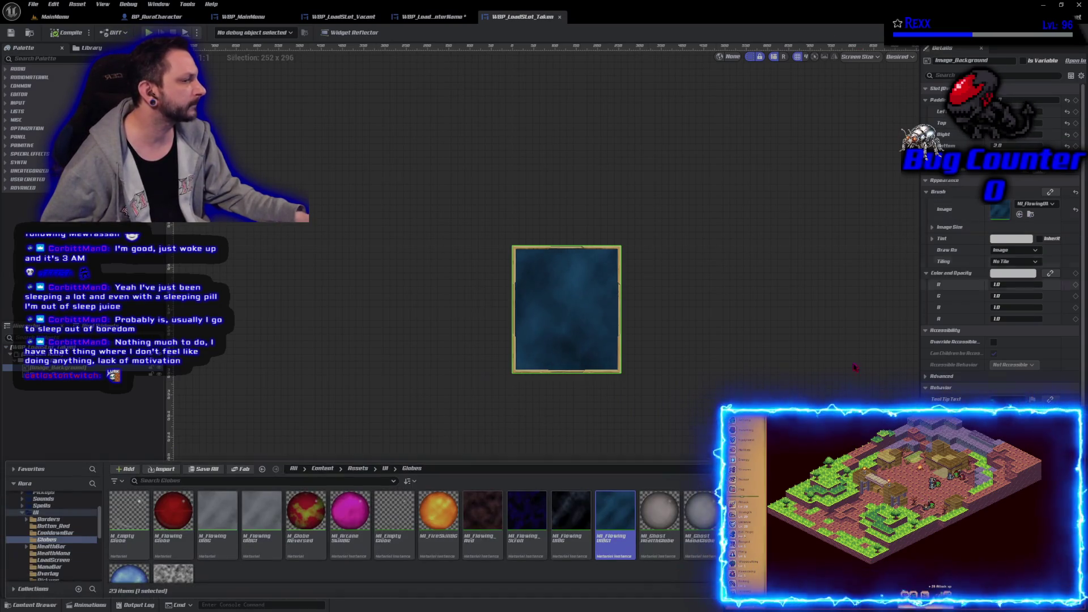
pyautogui.doubleClick(616, 543)
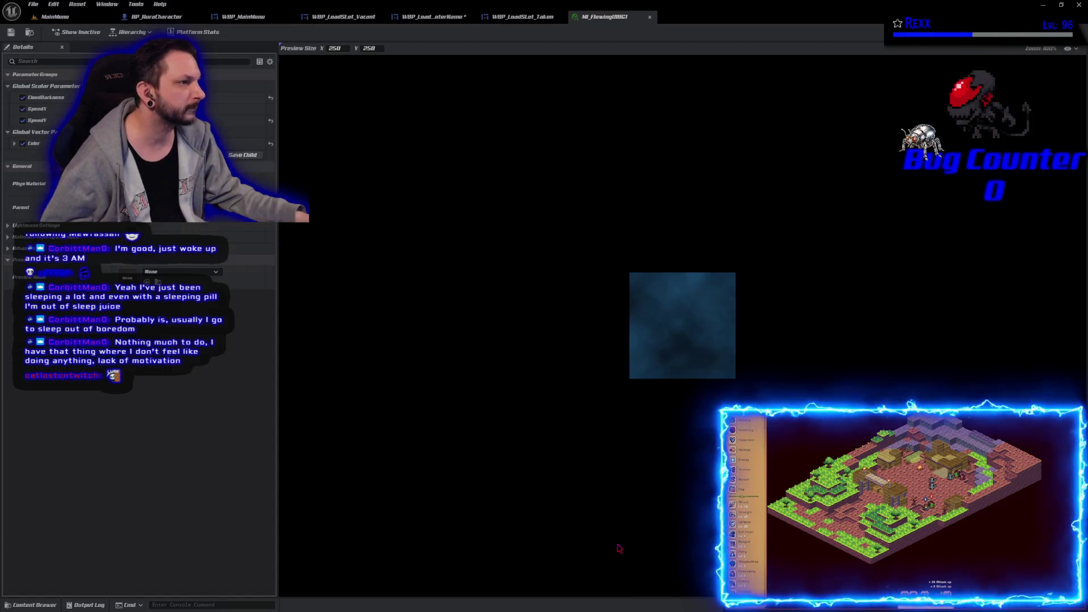
pyautogui.click(254, 143)
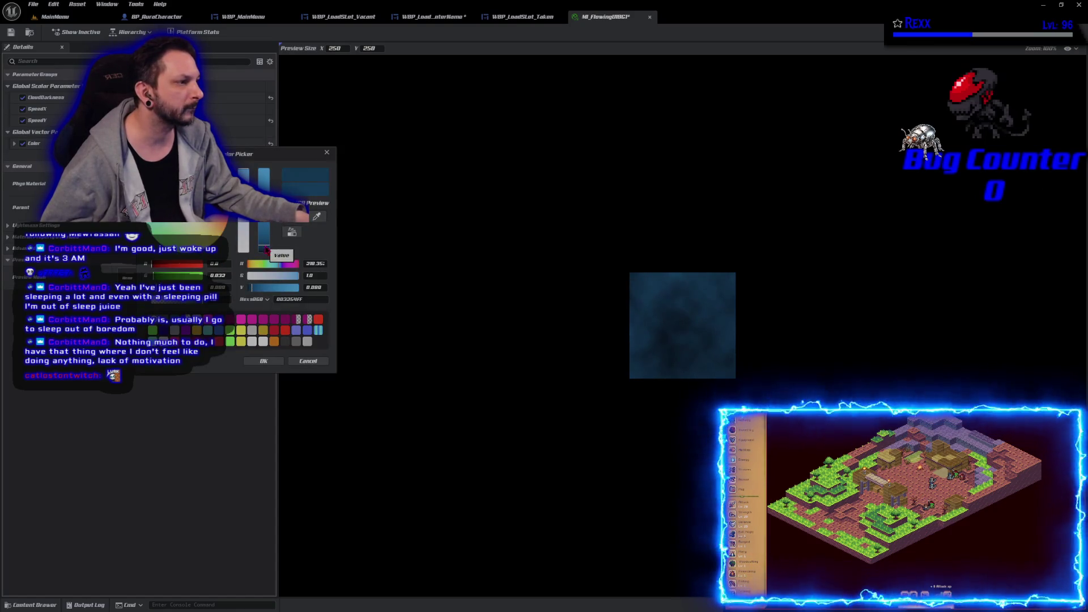
pyautogui.moveTo(266, 250); pyautogui.dragTo(267, 253)
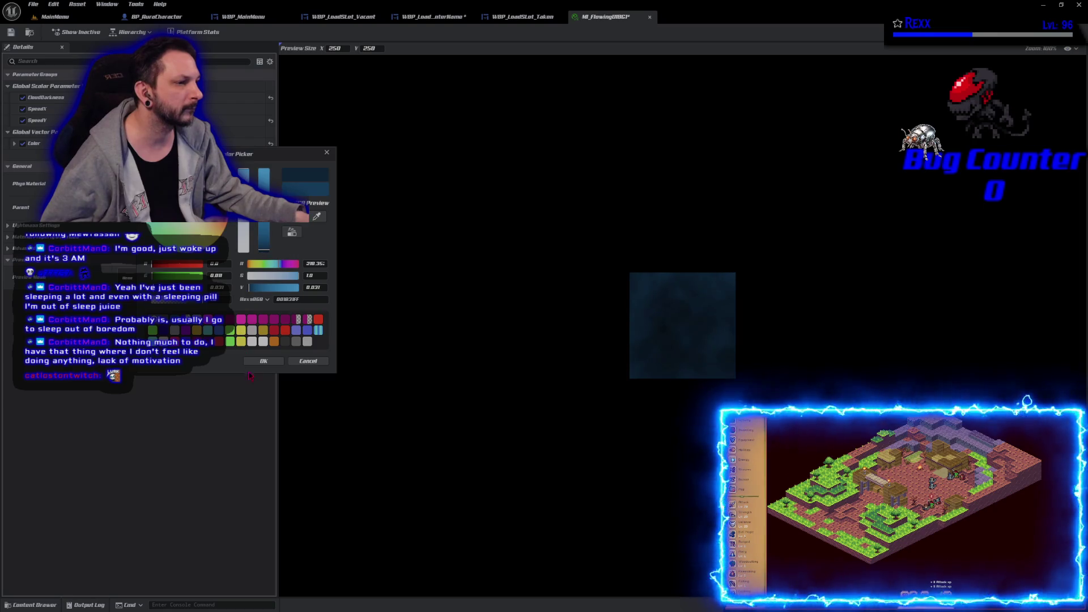
pyautogui.click(263, 361)
pyautogui.click(11, 33)
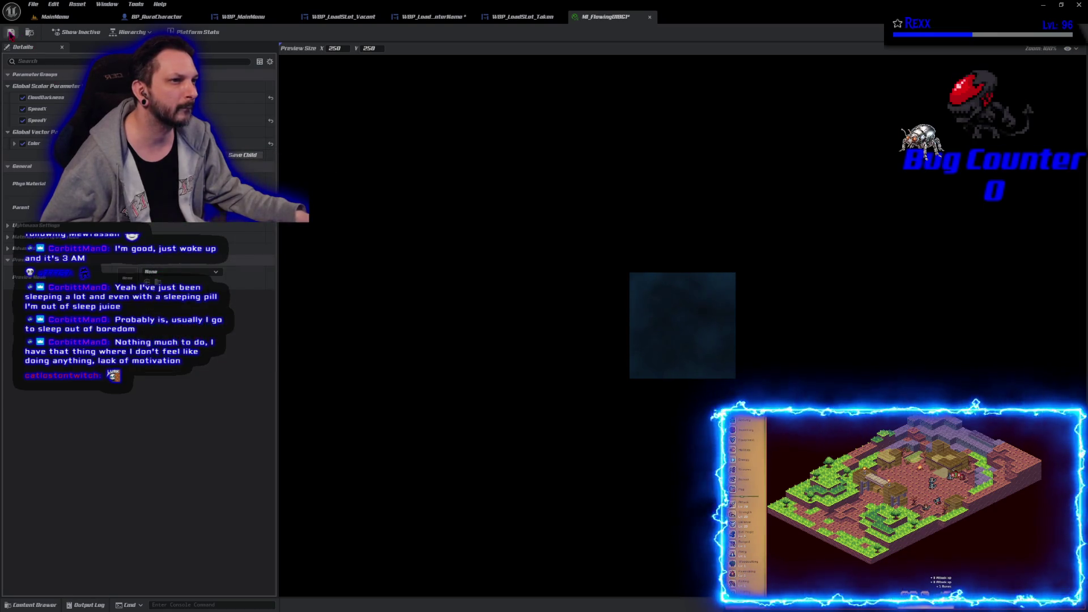
# - Check the Enter Name and Vacant widget panels, then return to the LoadSlot_Taken widget
pyautogui.click(541, 17)
pyautogui.click(431, 17)
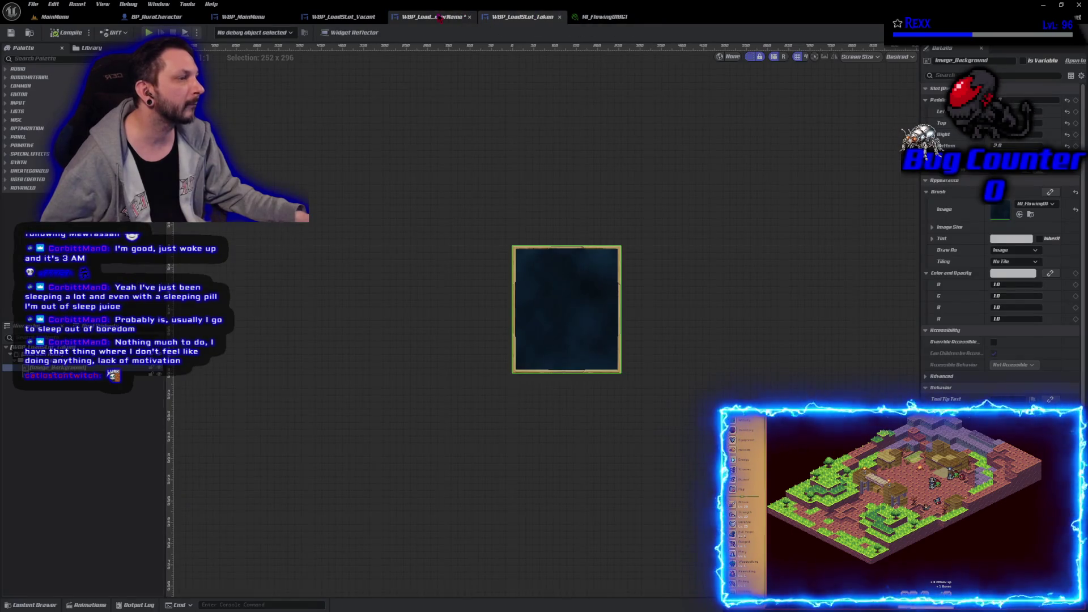
pyautogui.click(348, 22)
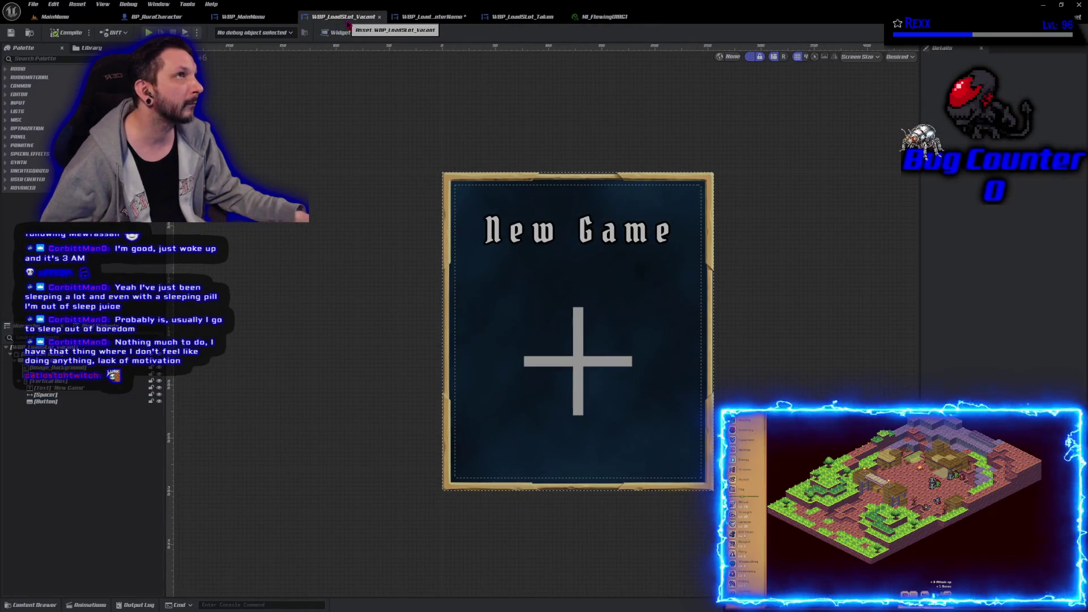
pyautogui.click(598, 18)
pyautogui.click(549, 17)
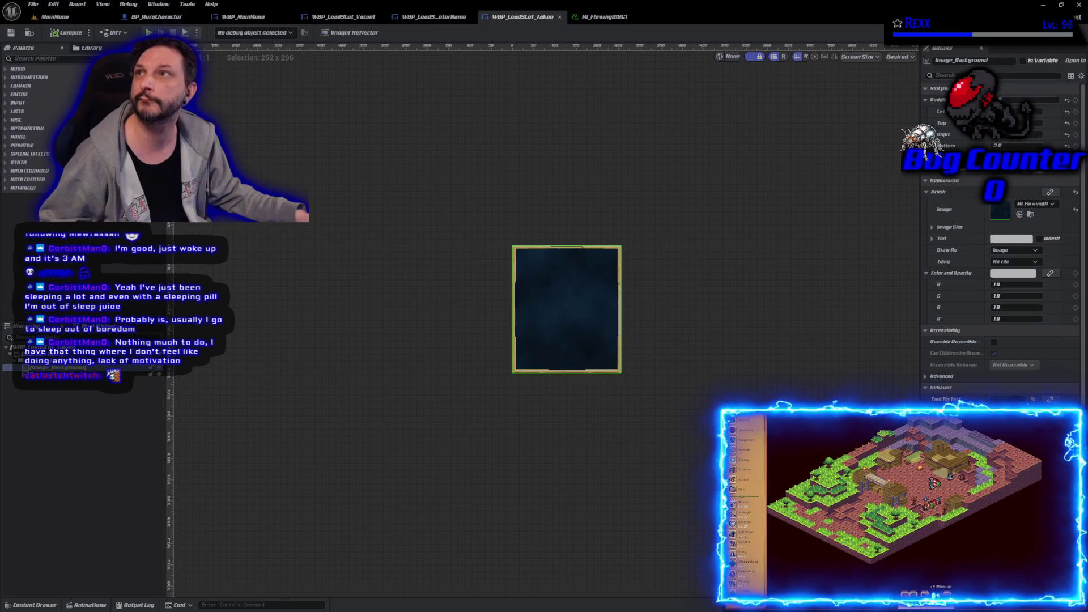
pyautogui.hotkey('alt', 'Tab')
# - In the running game, inspect the Attack activity loot and the character's equipment, then stop play
pyautogui.moveTo(356, 90); pyautogui.dragTo(419, 44)
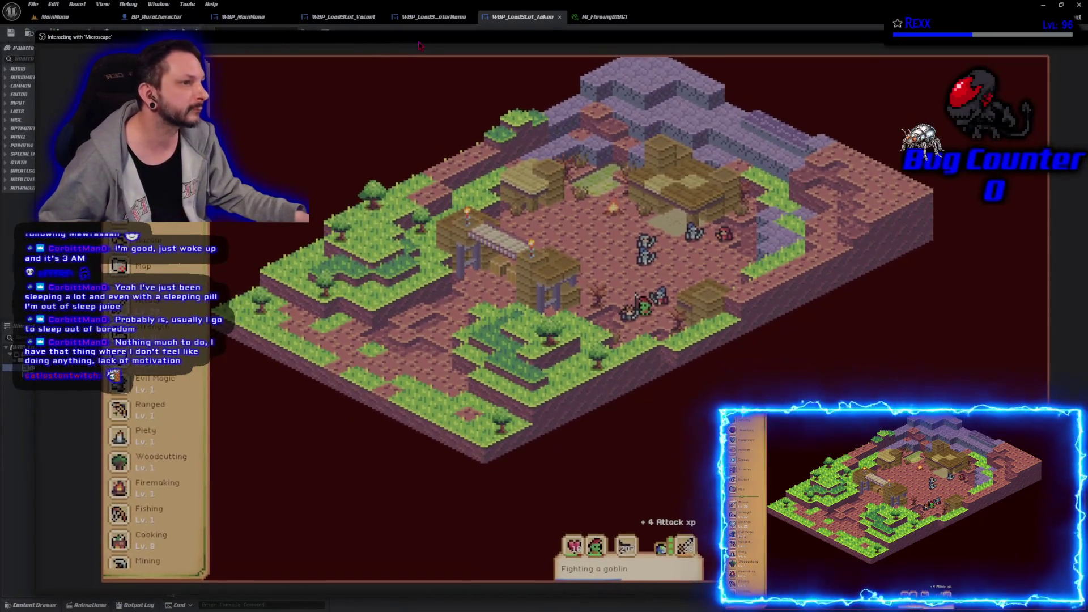
pyautogui.click(145, 303)
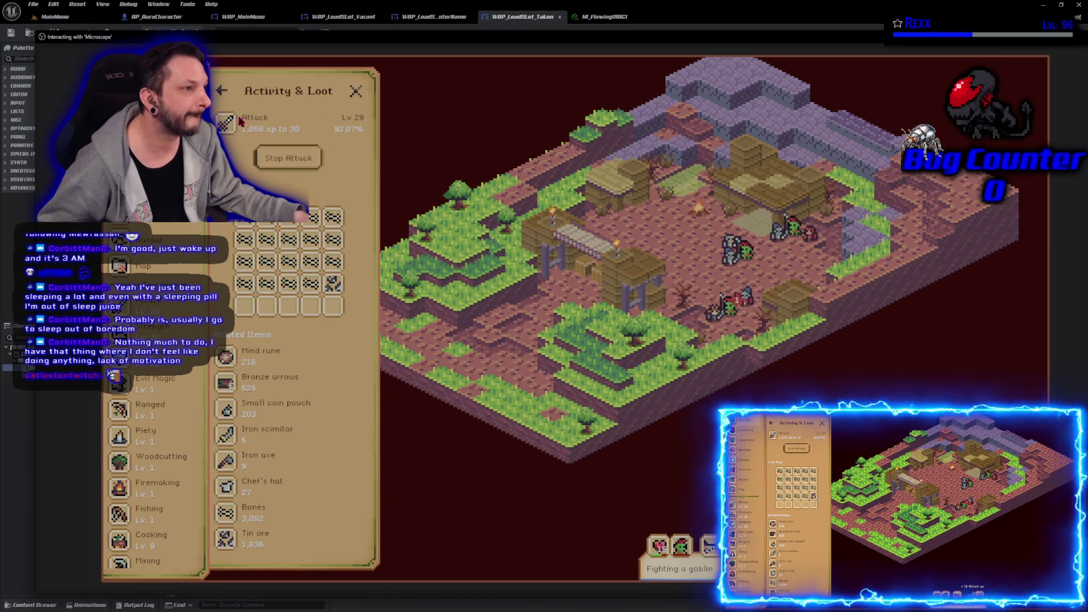
pyautogui.click(356, 91)
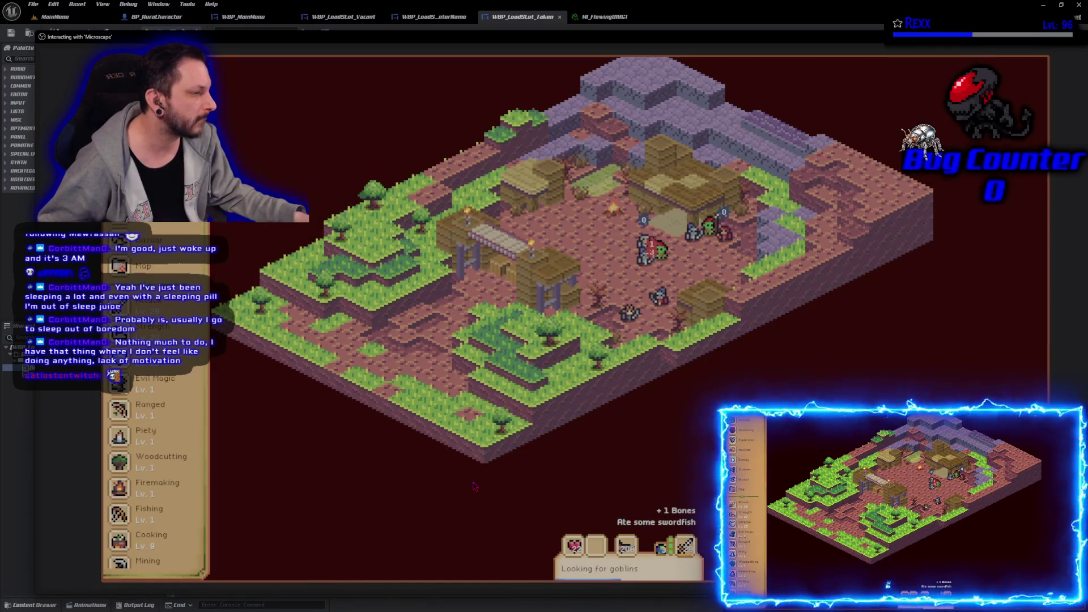
pyautogui.click(197, 113)
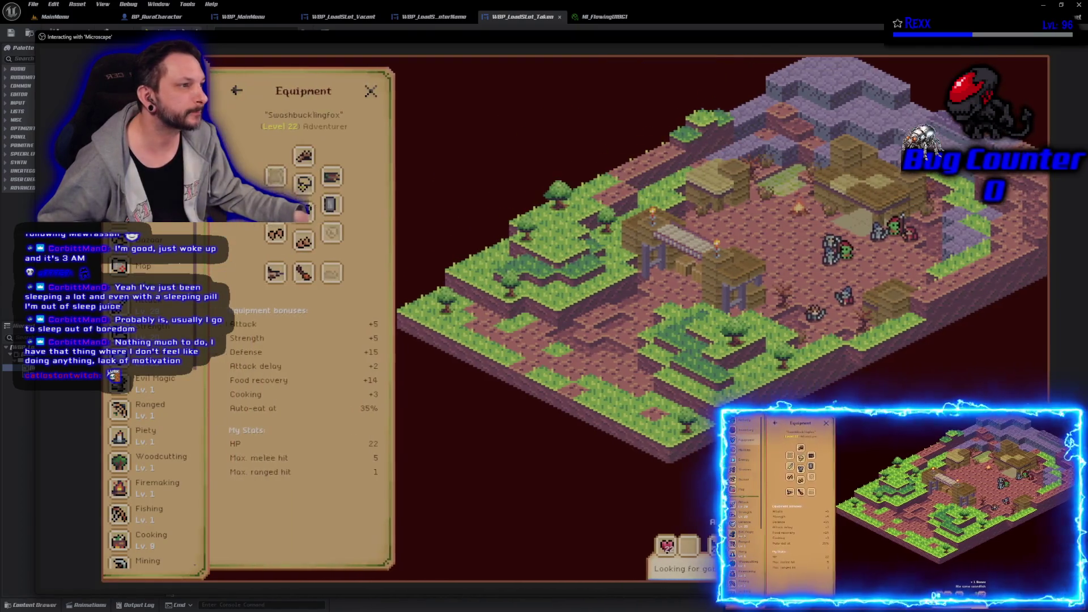
pyautogui.press('Escape')
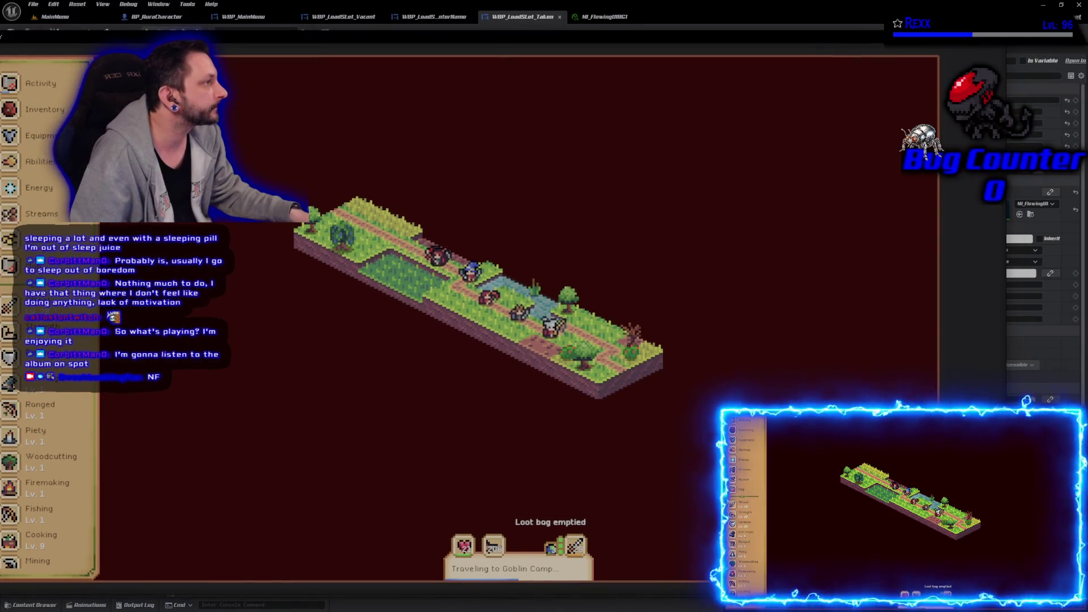
pyautogui.press('Escape')
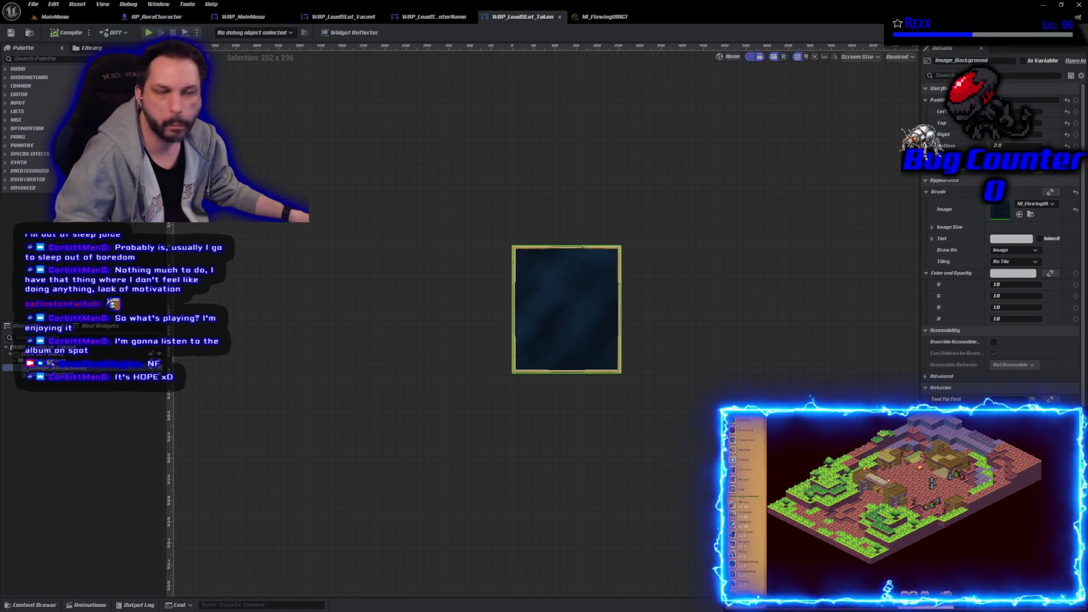
pyautogui.click(363, 373)
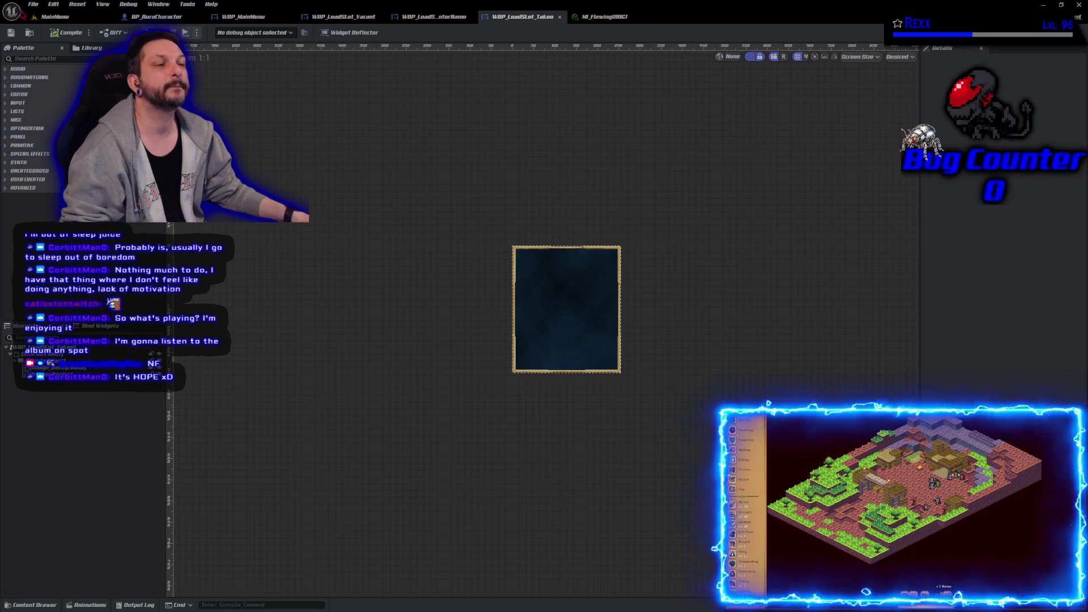
# - Search the palette for 'wrap box', drop one under Image_Border, and select it
pyautogui.click(52, 59)
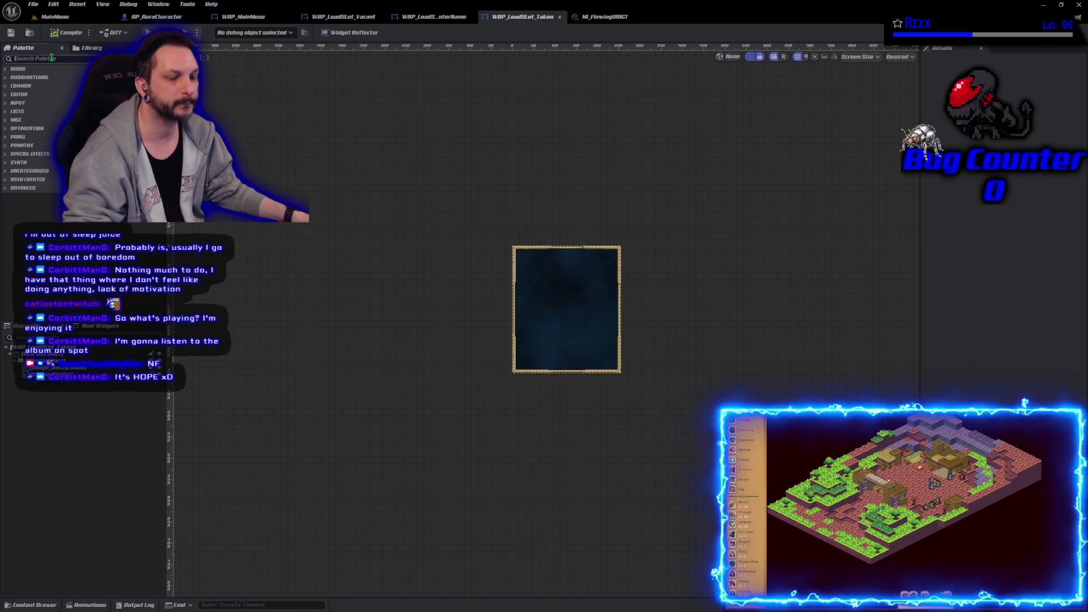
pyautogui.write('wrap b')
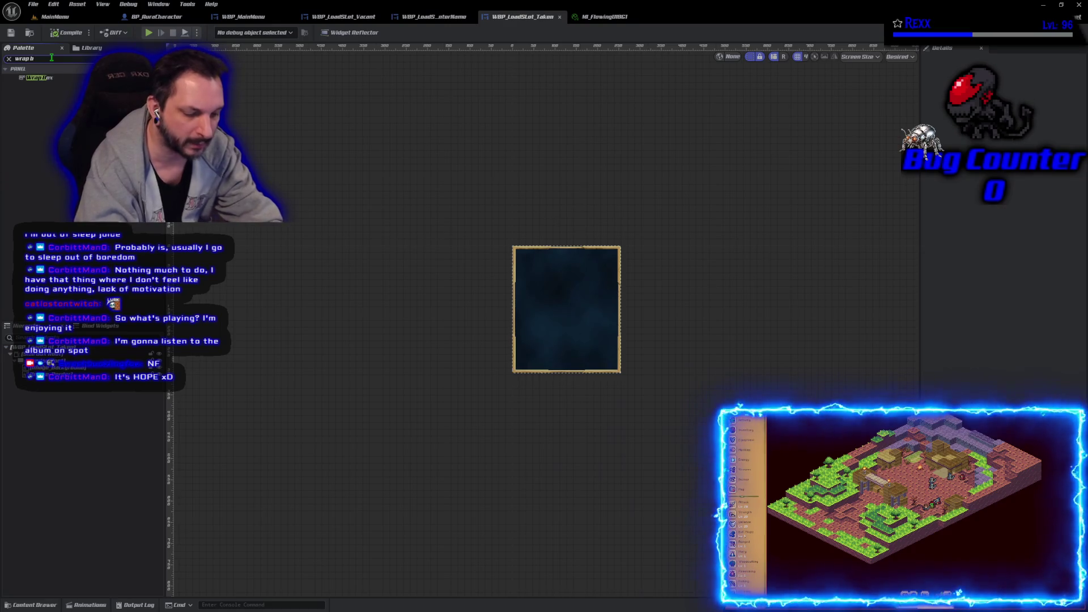
pyautogui.write('ox')
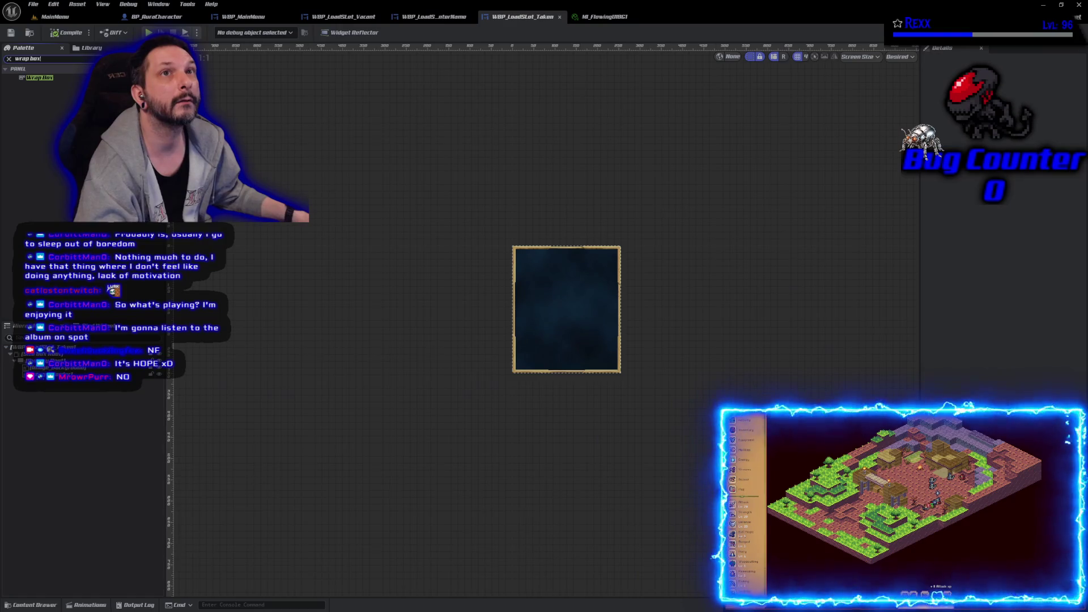
pyautogui.moveTo(47, 85)
pyautogui.mouseDown()
pyautogui.moveTo(51, 226)
pyautogui.moveTo(80, 396)
pyautogui.moveTo(62, 371)
pyautogui.moveTo(25, 376)
pyautogui.mouseUp()
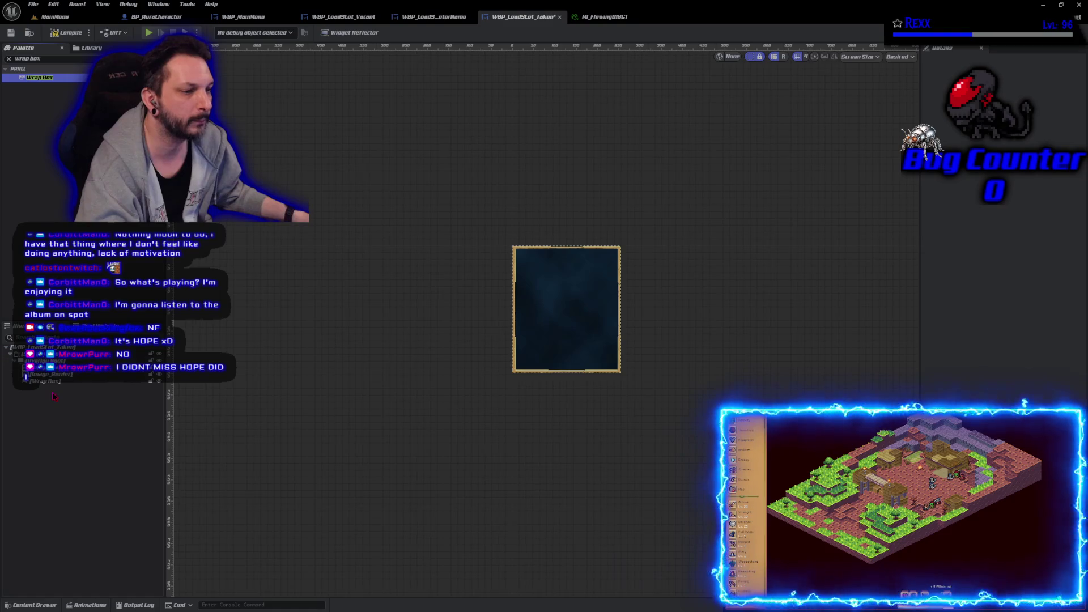
pyautogui.click(25, 376)
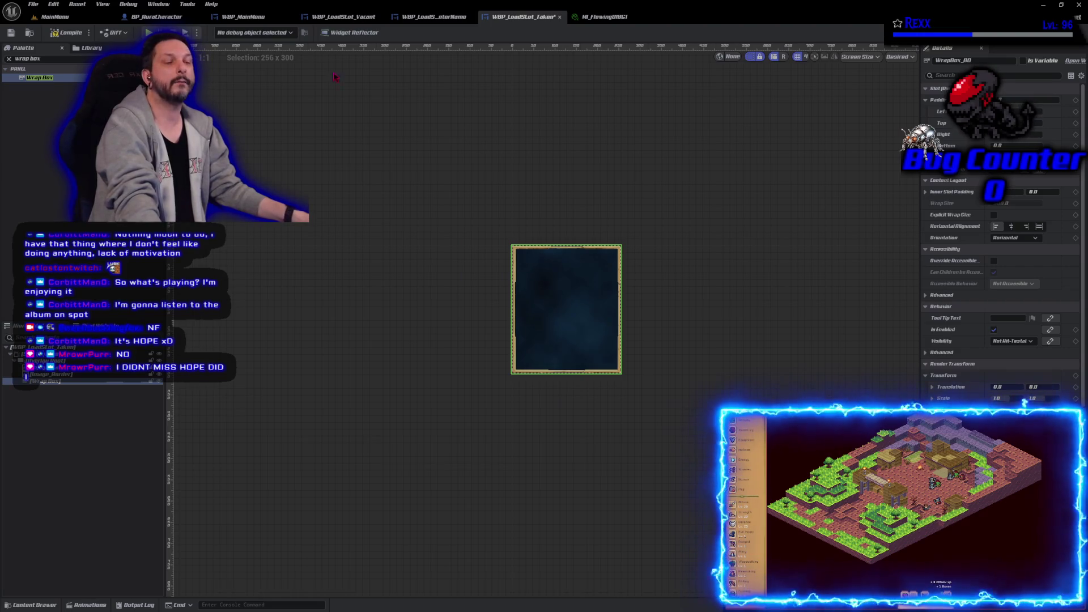
# - Rename the Wrap Box to 'Wrap Box Root', save the widget with Ctrl+S, and deselect it
pyautogui.click(64, 385)
pyautogui.press('F2')
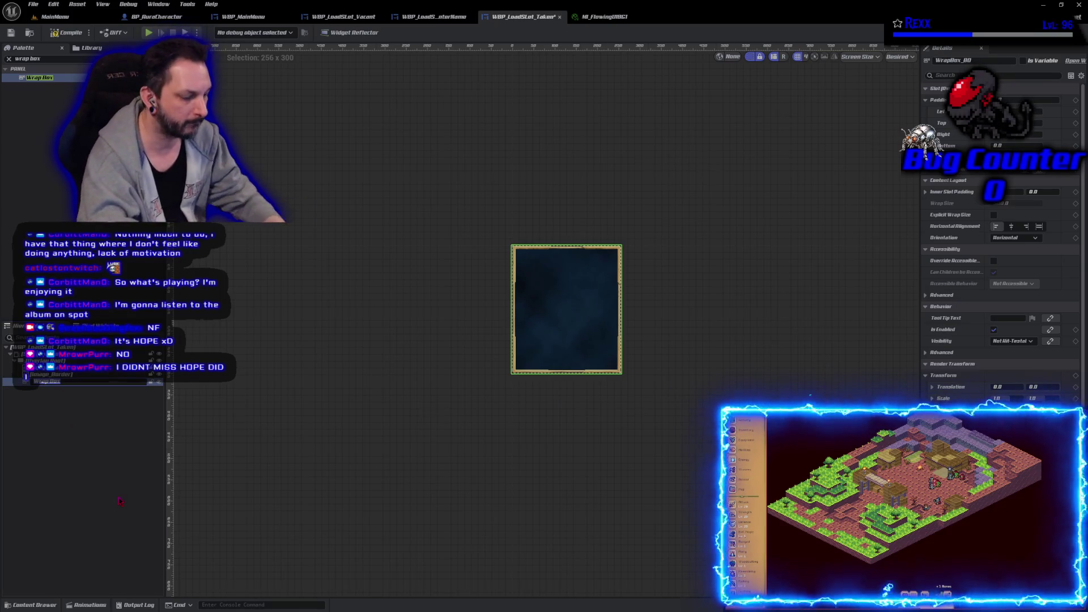
pyautogui.write(' Root')
pyautogui.press('Return')
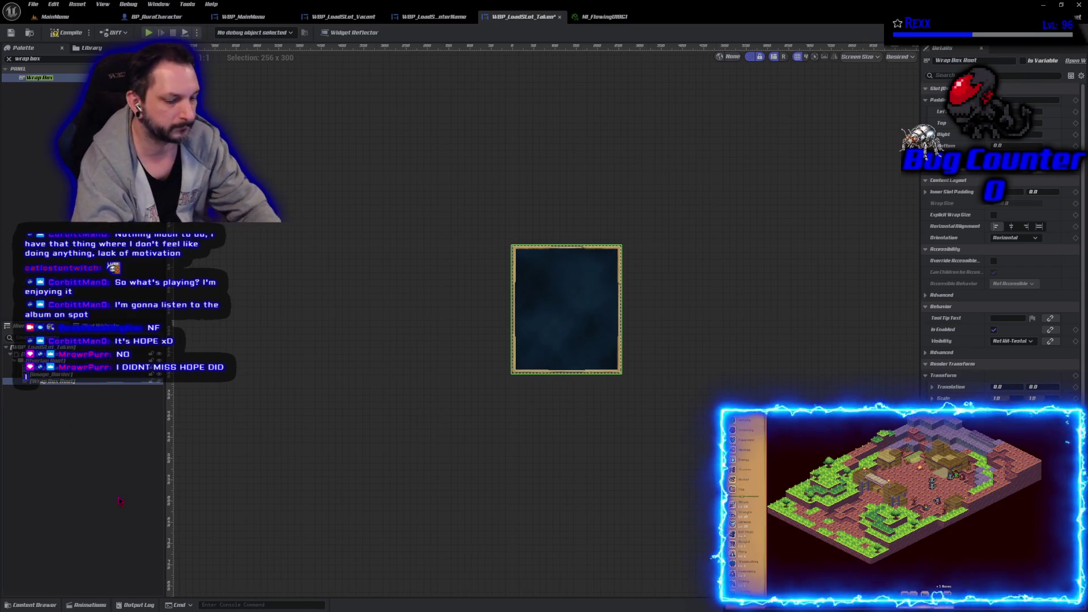
pyautogui.hotkey('ctrl', 's')
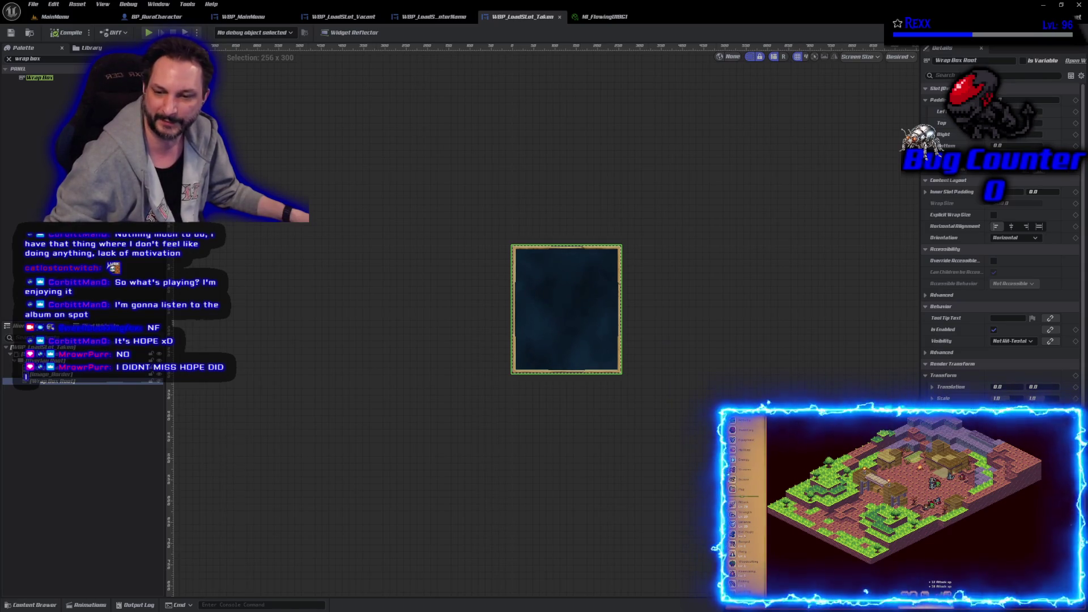
pyautogui.click(359, 330)
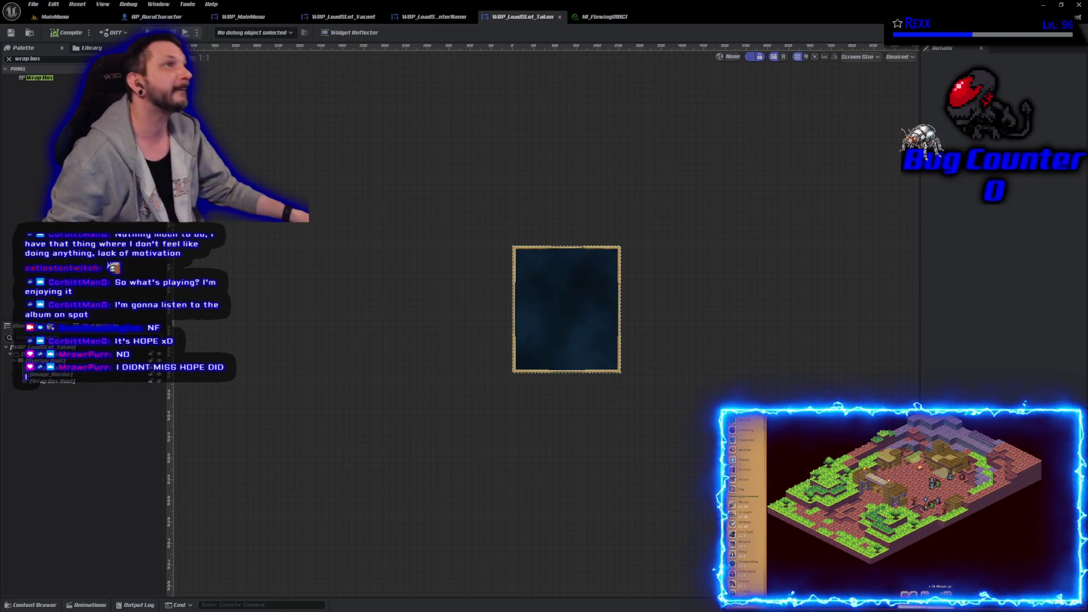